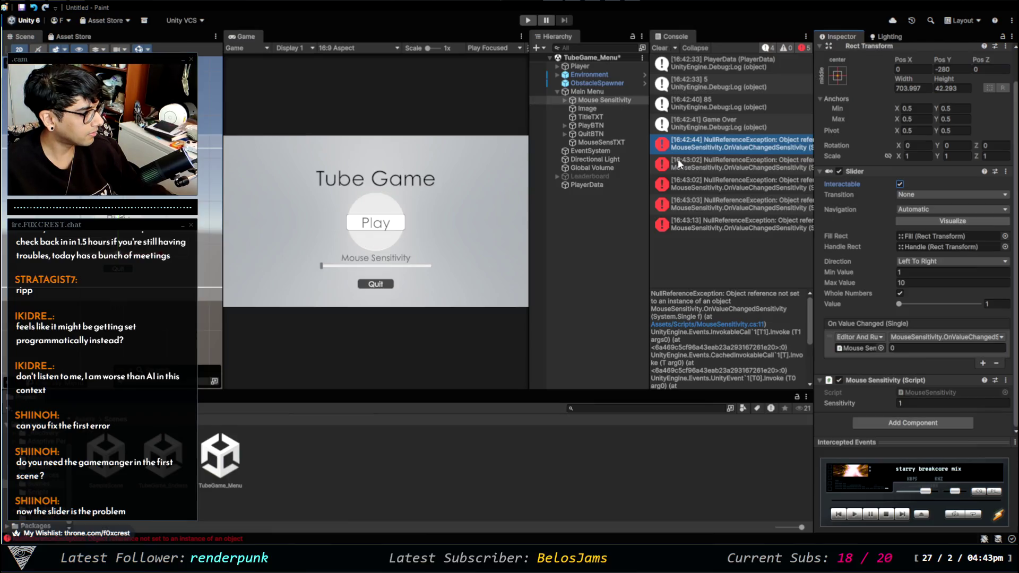
Select the Mouse Sensitivity slider and inspect its child parts, such as Fill Area
left_click(607, 99)
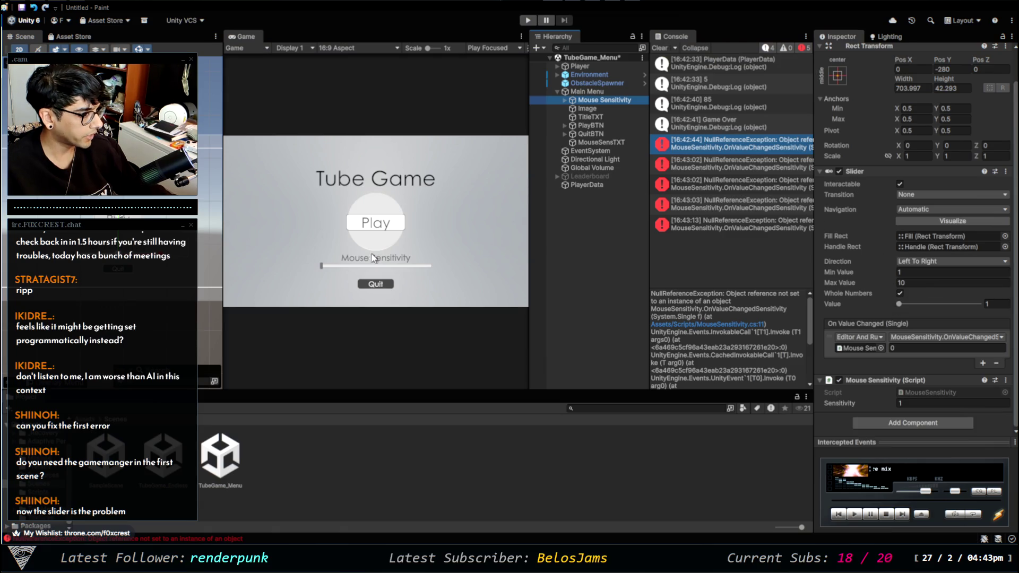
left_click(566, 100)
left_click(588, 113)
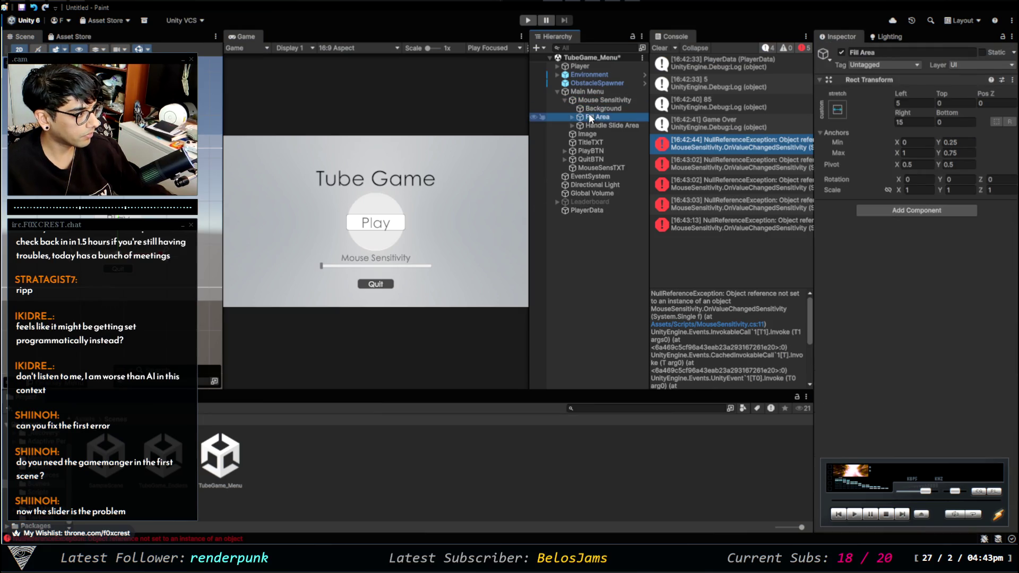
left_click(594, 123)
left_click(583, 99)
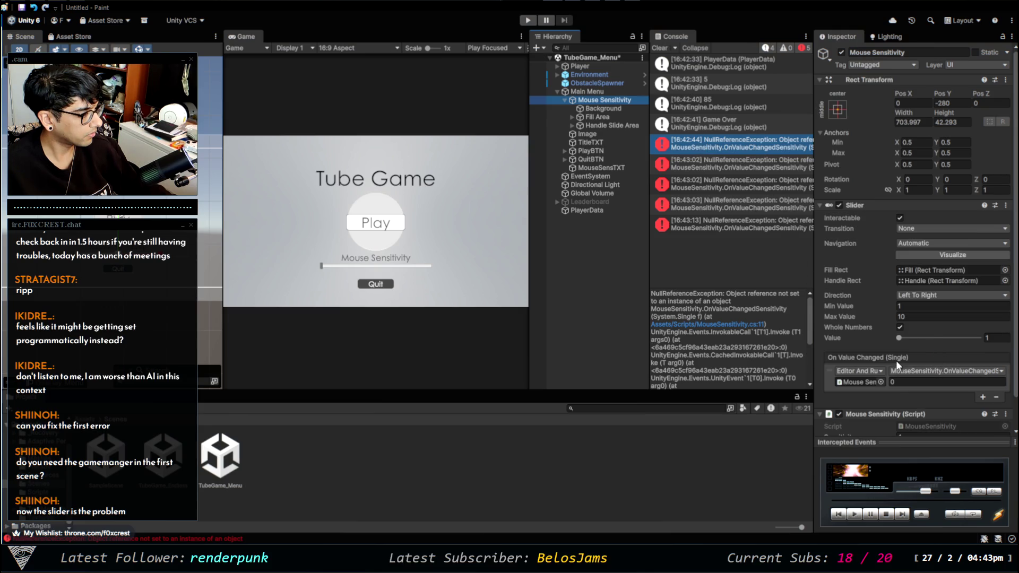
Remove the MouseSensitivity callback from the slider's On Value Changed list
scroll(896, 361, "down", 2)
scroll(900, 377, "up", 2)
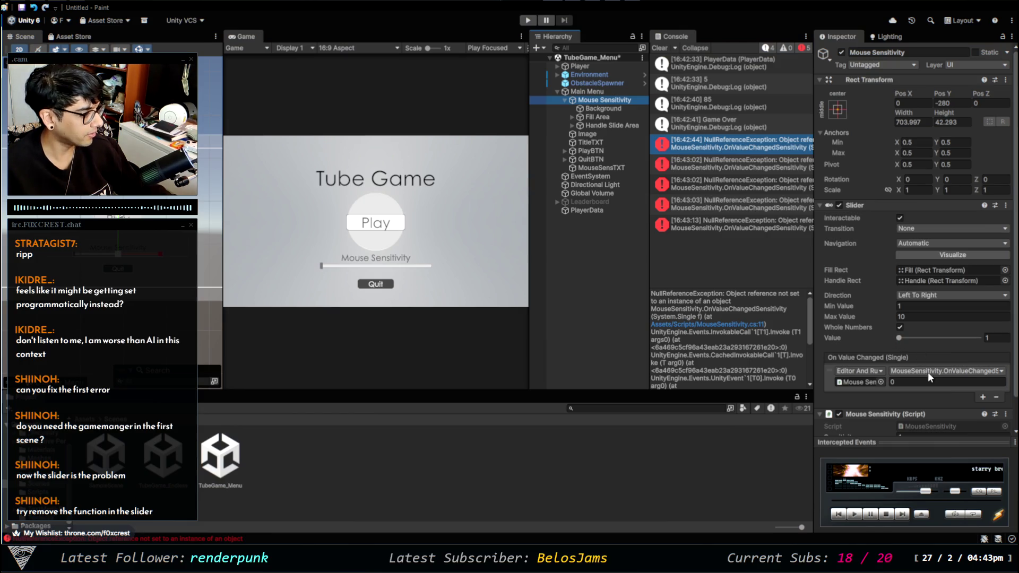
scroll(923, 371, "down", 1)
left_click(995, 363)
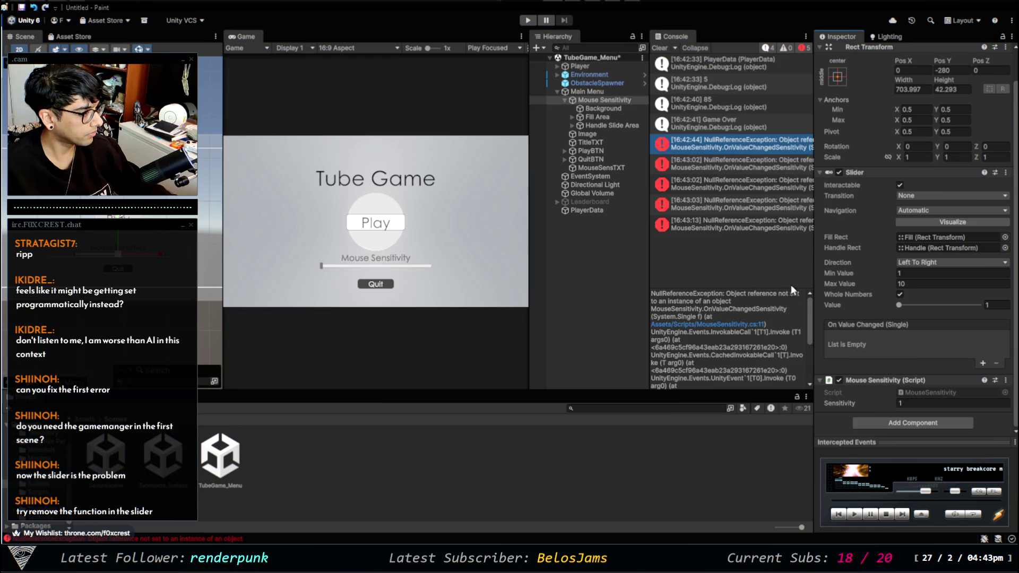
Raise the slider value to 7, play-test the menu, then stop and reselect Mouse Sensitivity
mouse_move(906, 307)
left_mouse_down()
mouse_move(947, 312)
mouse_move(893, 307)
mouse_move(960, 304)
left_mouse_up()
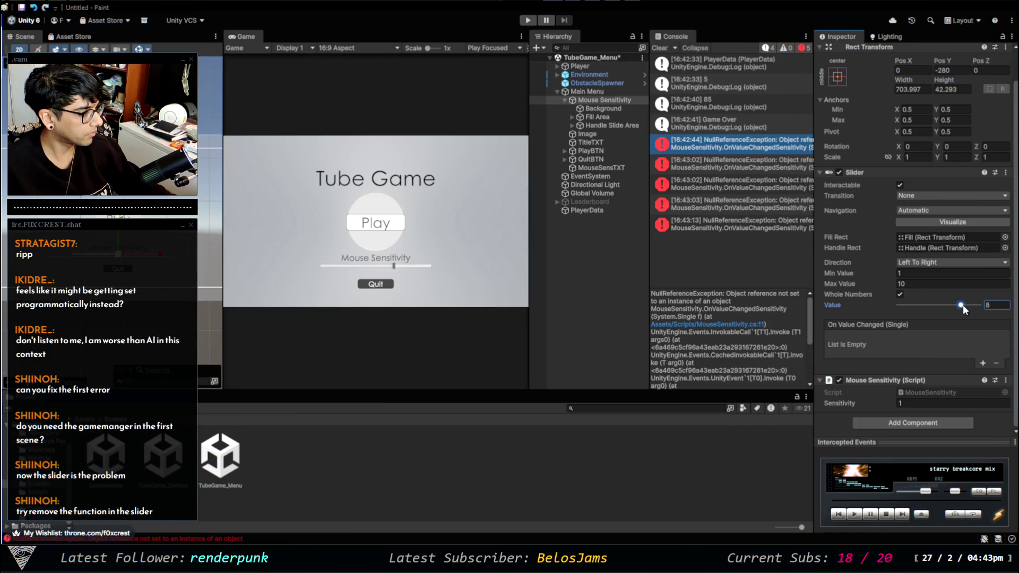
left_click(527, 20)
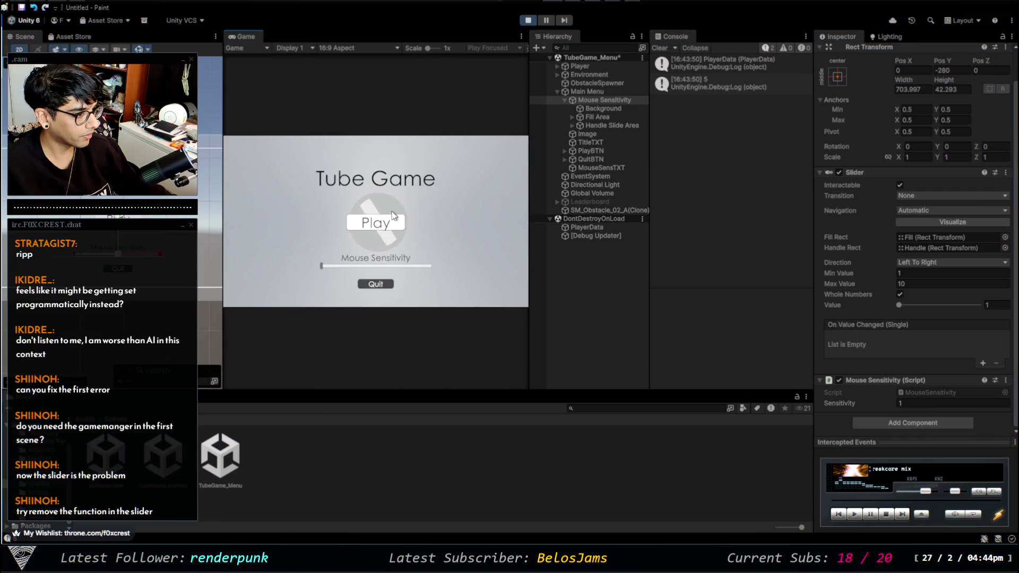
left_click(526, 22)
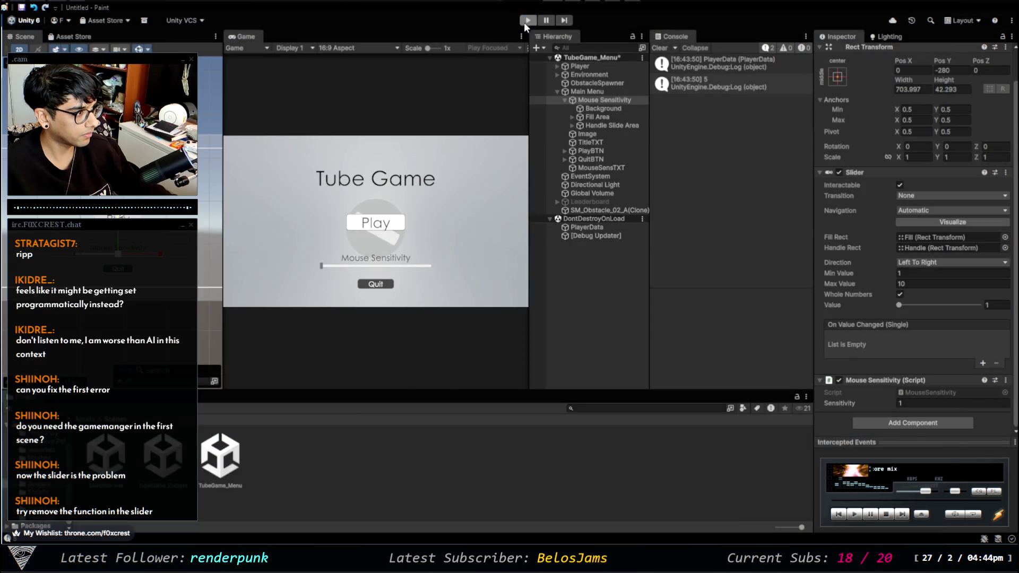
left_click(612, 99)
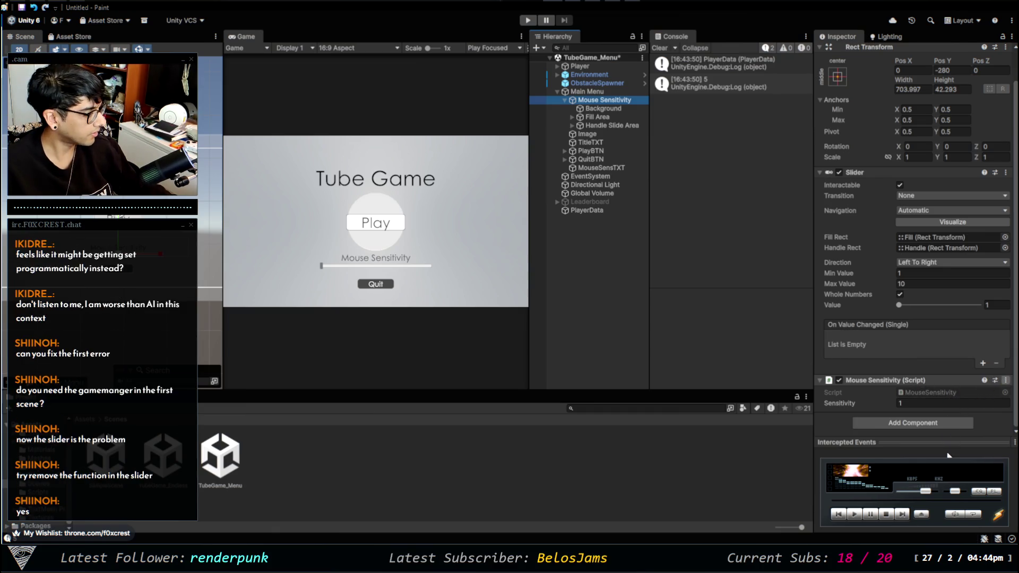
Remove the MouseSensitivity script, reset the Slider, delete the slider object, then undo to get a slider back
key("ctrl+z")
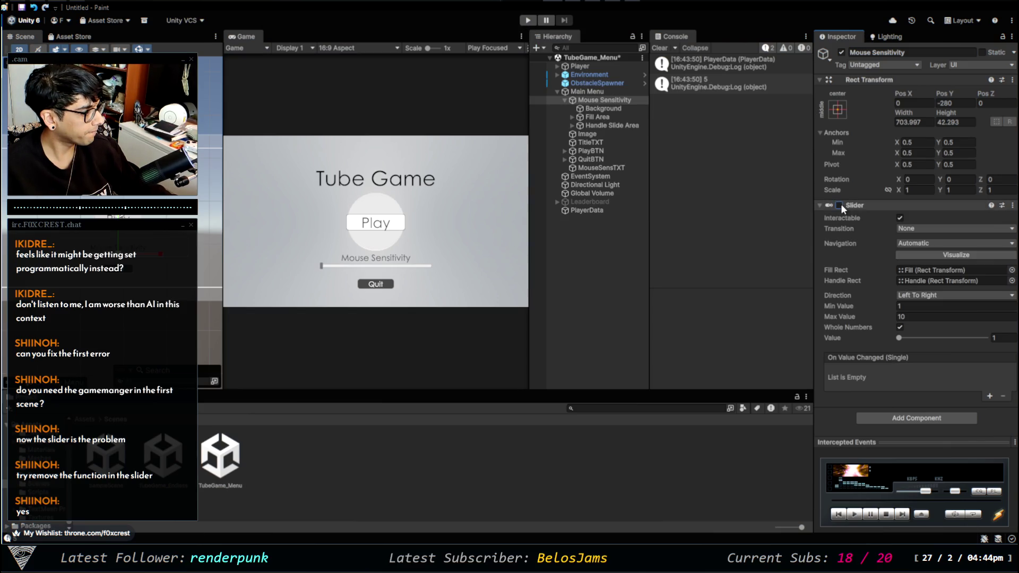
left_click(965, 212)
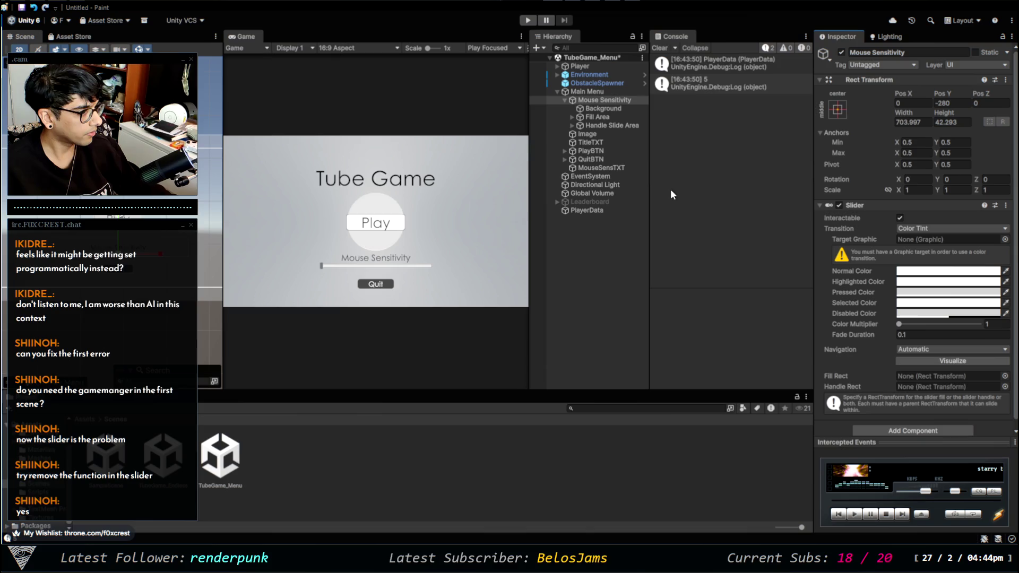
left_click(607, 100)
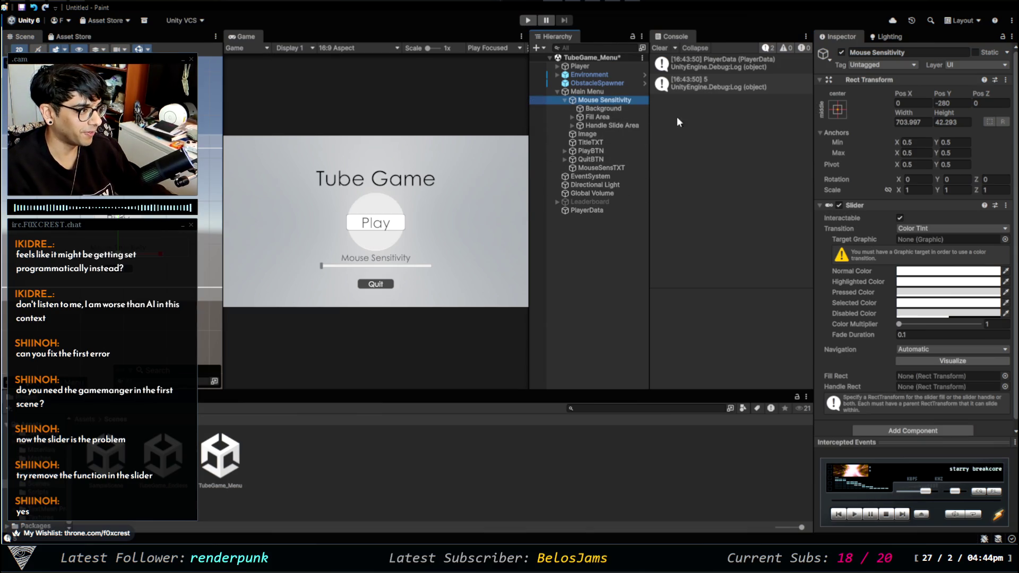
key("Delete")
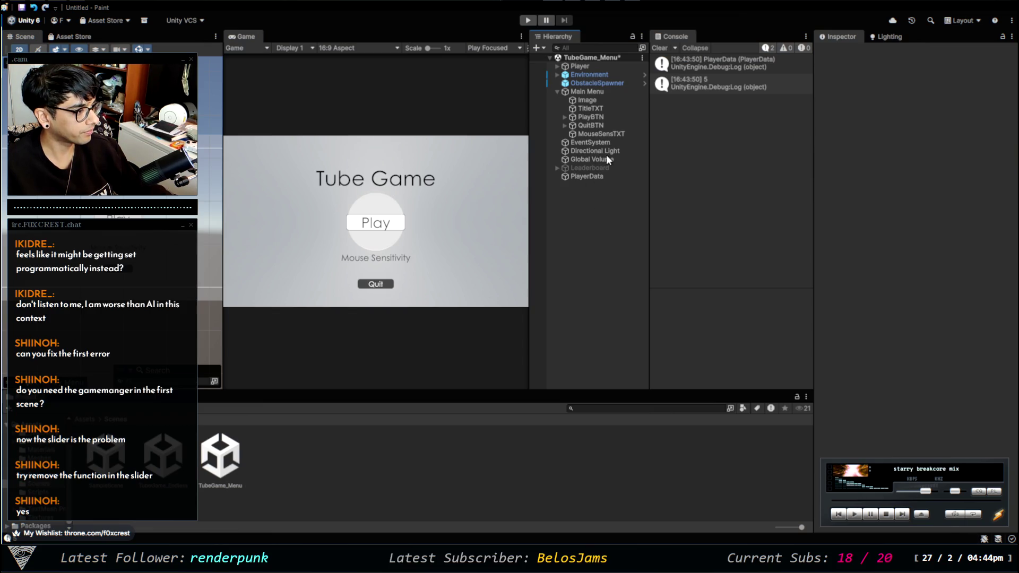
key("ctrl+z")
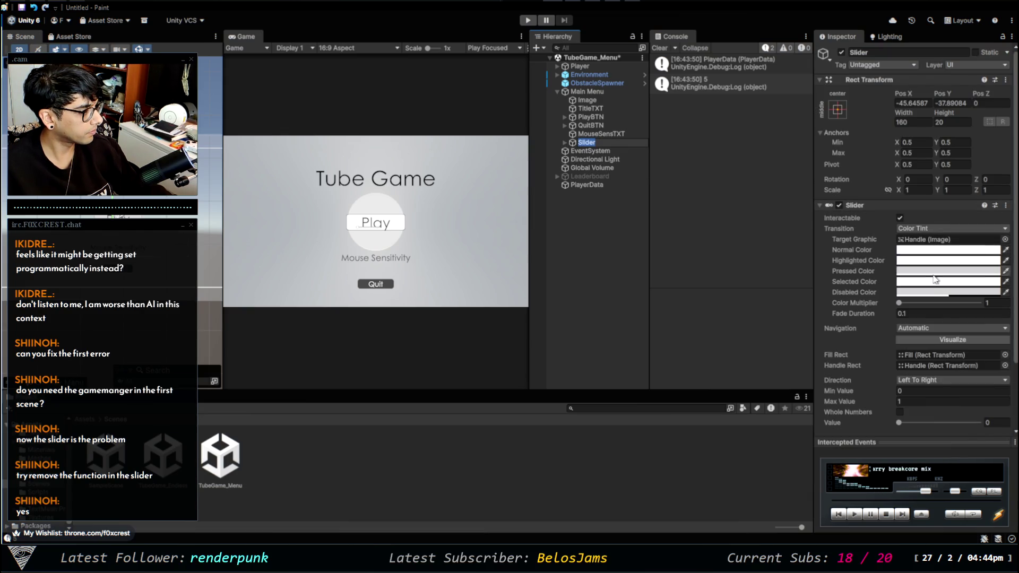
Reset the new slider's Rect Transform, set Pos Y to -90, and drag it down toward Quit
scroll(386, 226, "up", 1)
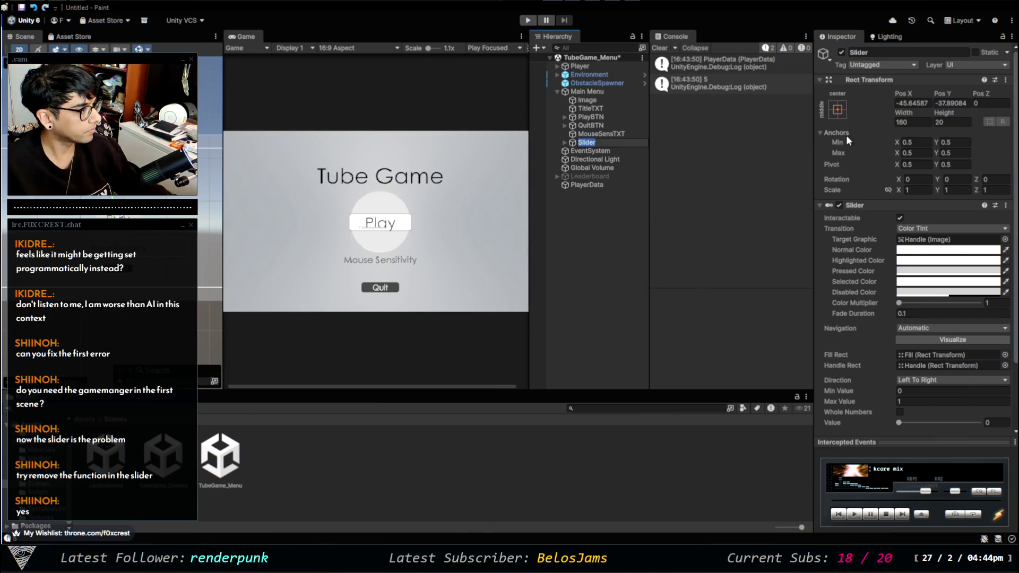
left_click(867, 78)
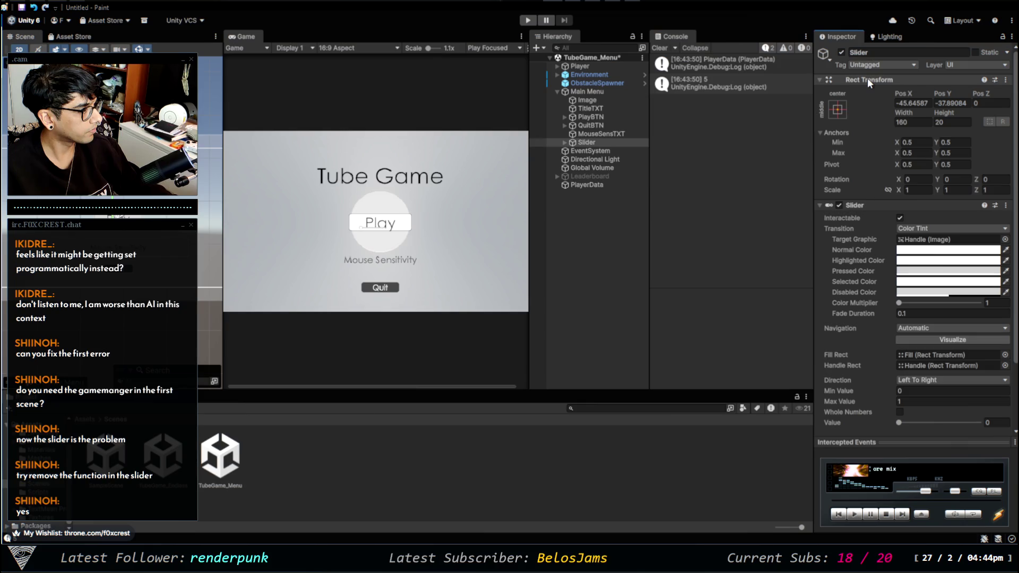
right_click(895, 81)
left_click(897, 89)
type("-90")
key("Return")
left_click_drag(942, 93, 918, 94)
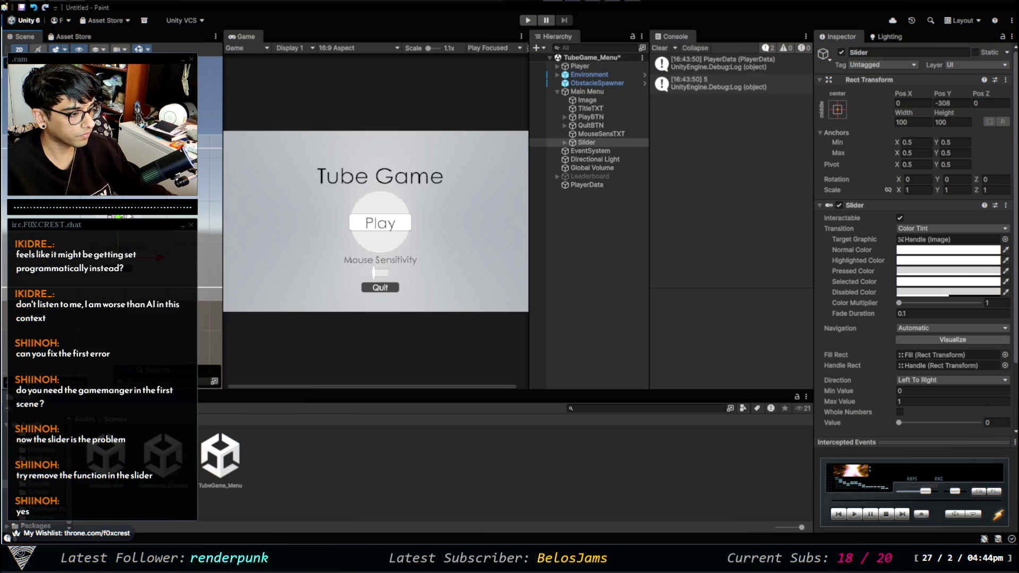
left_click_drag(171, 259, 483, 239)
key("ctrl+z")
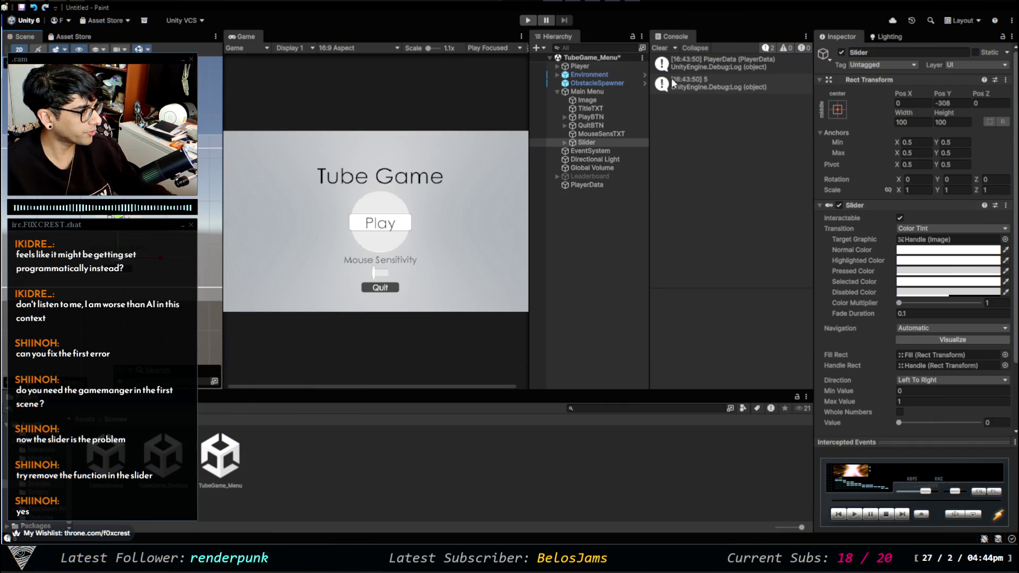
Select the new Slider, expand its child parts, and browse to the project's Scripts folder
left_click(564, 143)
left_click(564, 142)
left_click(586, 143)
scroll(869, 365, "down", 2)
scroll(869, 365, "down", 1)
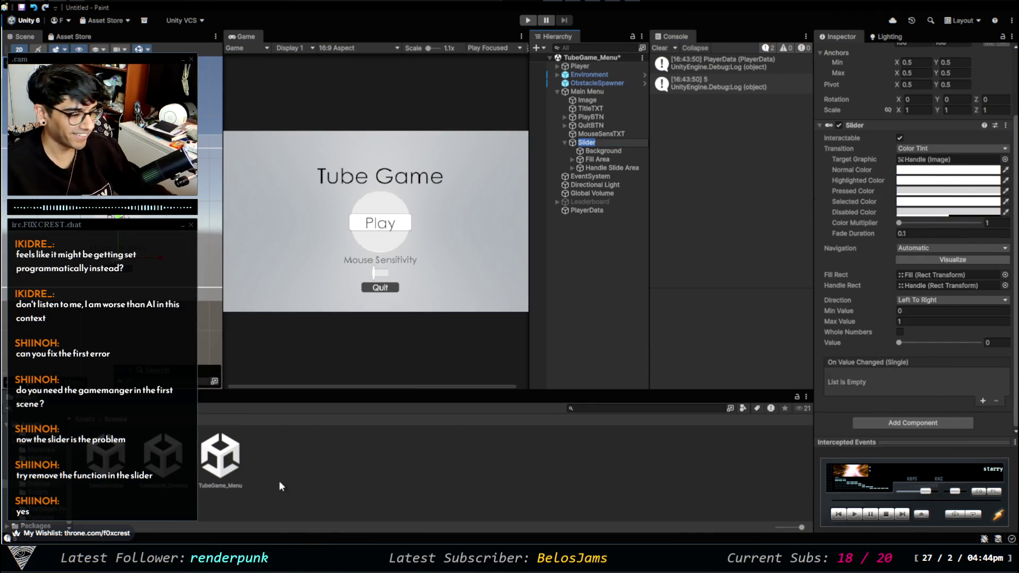
left_click(38, 492)
Attach MouseSensitivity to the Slider, wire On Value Changed to its sensitivity handler, and play-test it
mouse_move(392, 458)
left_mouse_down()
mouse_move(406, 475)
mouse_move(855, 444)
mouse_move(916, 415)
left_mouse_up()
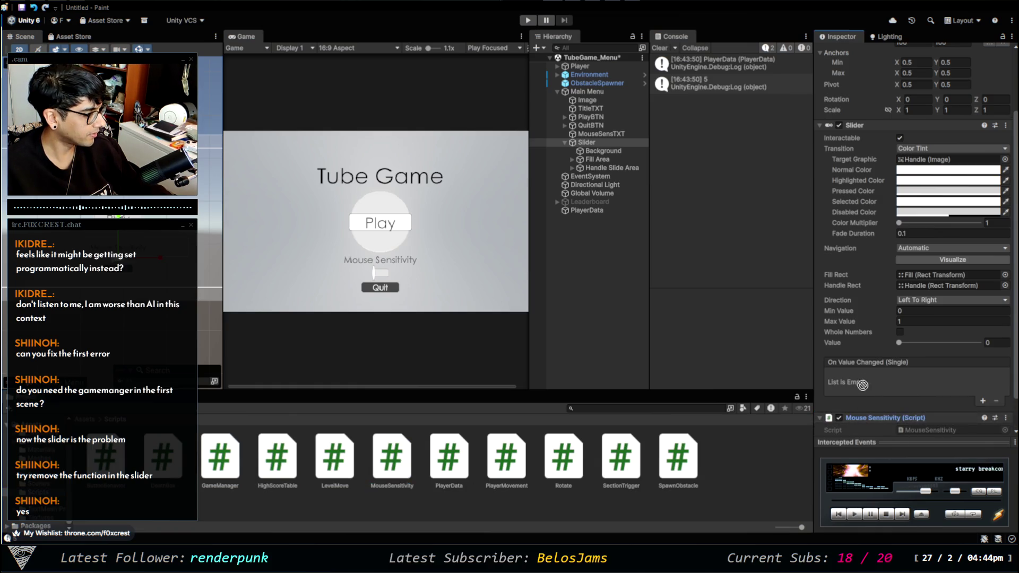
left_click(982, 401)
left_click_drag(875, 418, 859, 386)
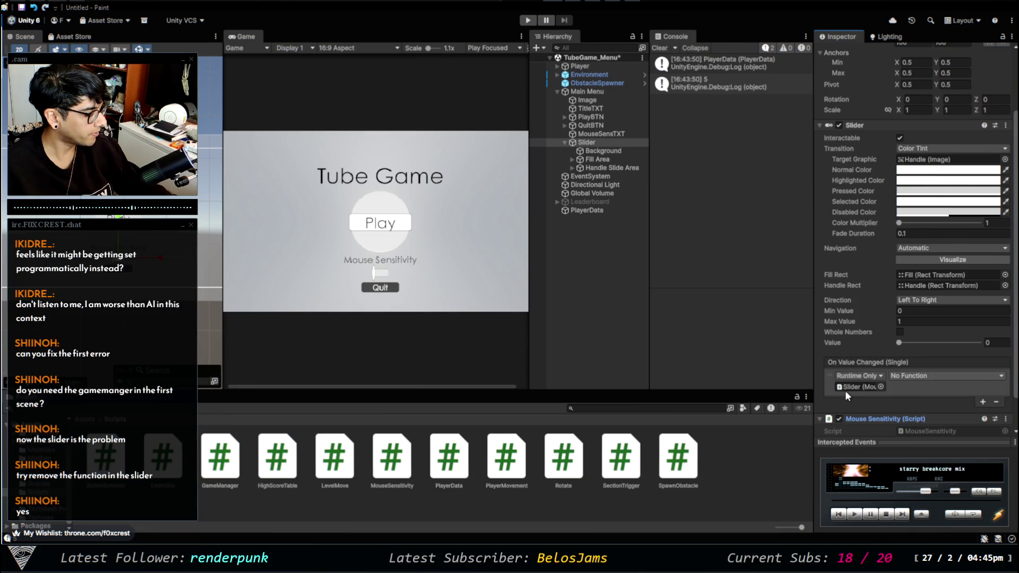
left_click(945, 375)
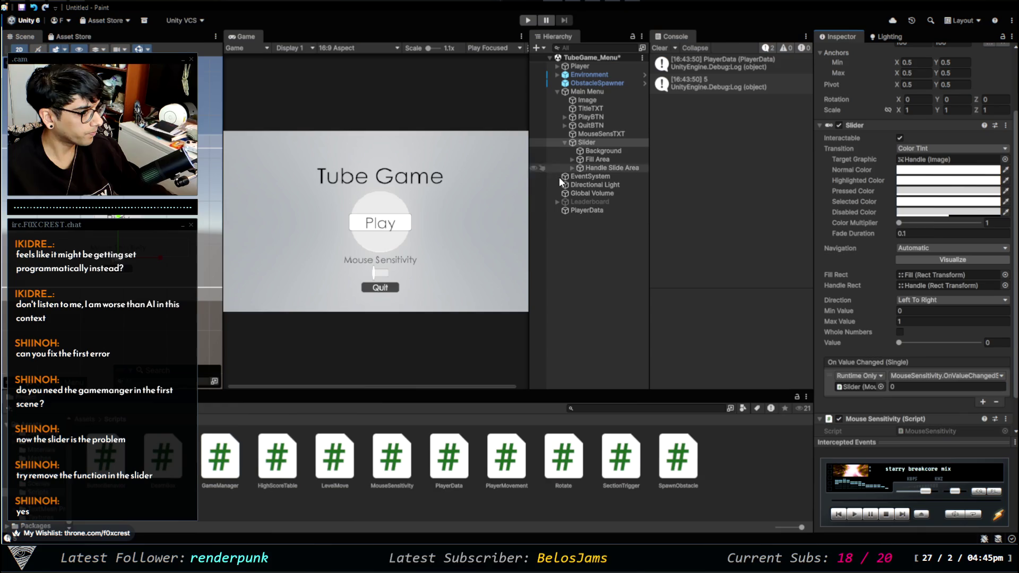
left_click(528, 20)
left_click_drag(379, 276, 383, 274)
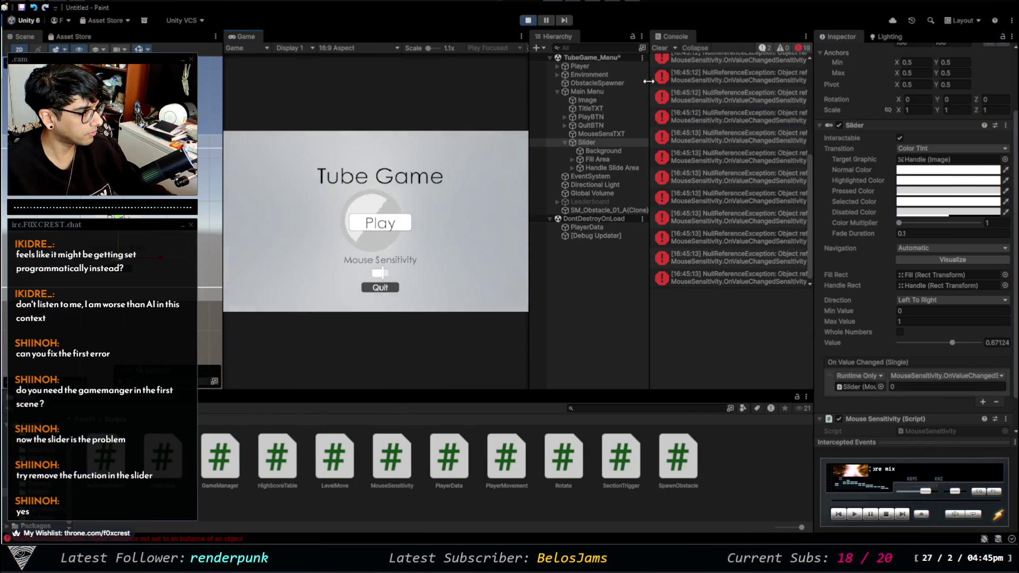
Stop the test and set the slider to whole numbers with a maximum value of 10
left_click(529, 20)
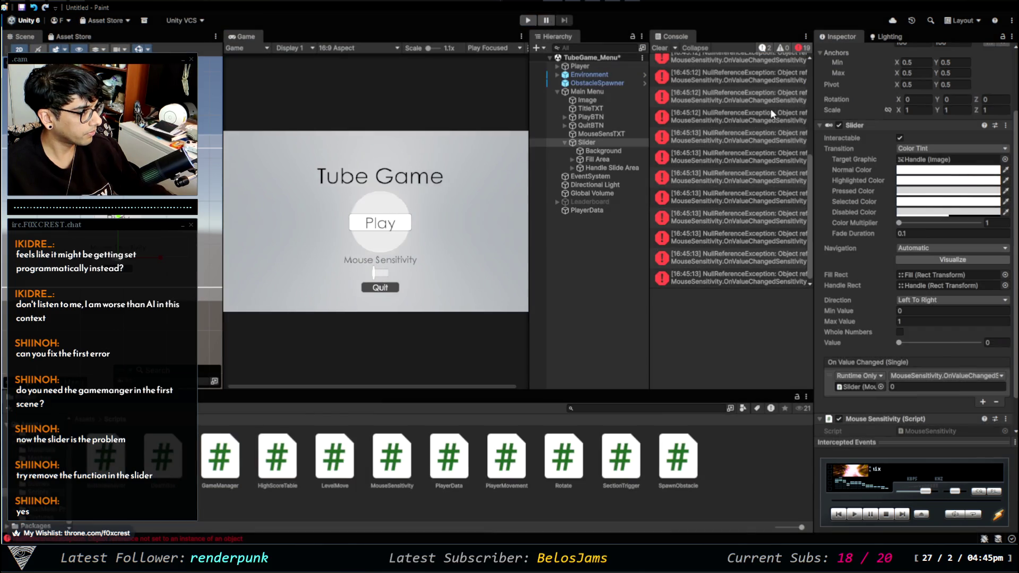
left_click(901, 332)
left_click(910, 322)
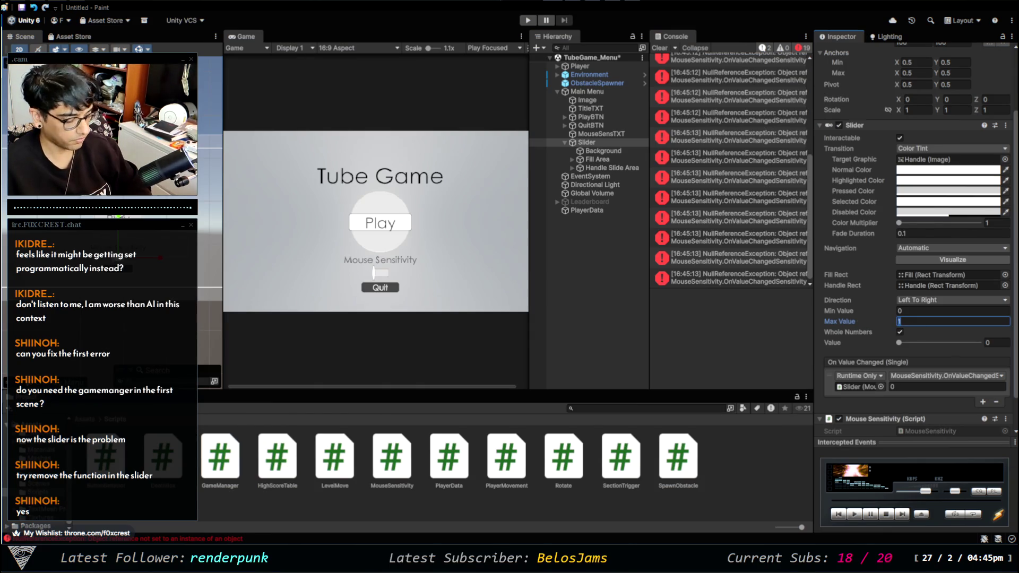
type("10")
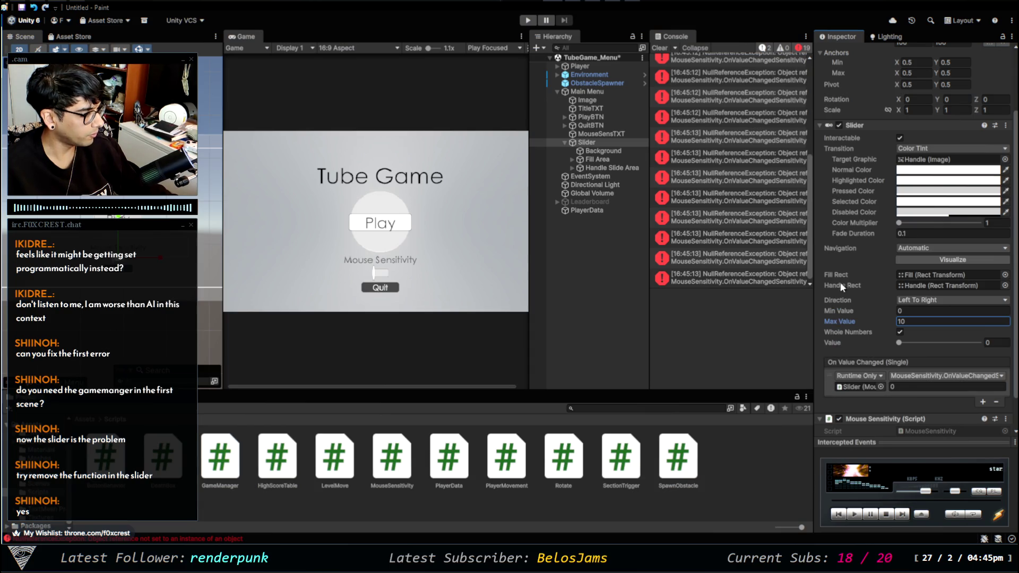
Replay the menu, move the sensitivity slider to 6, widen the Game and Console panels, and stop
left_click(526, 20)
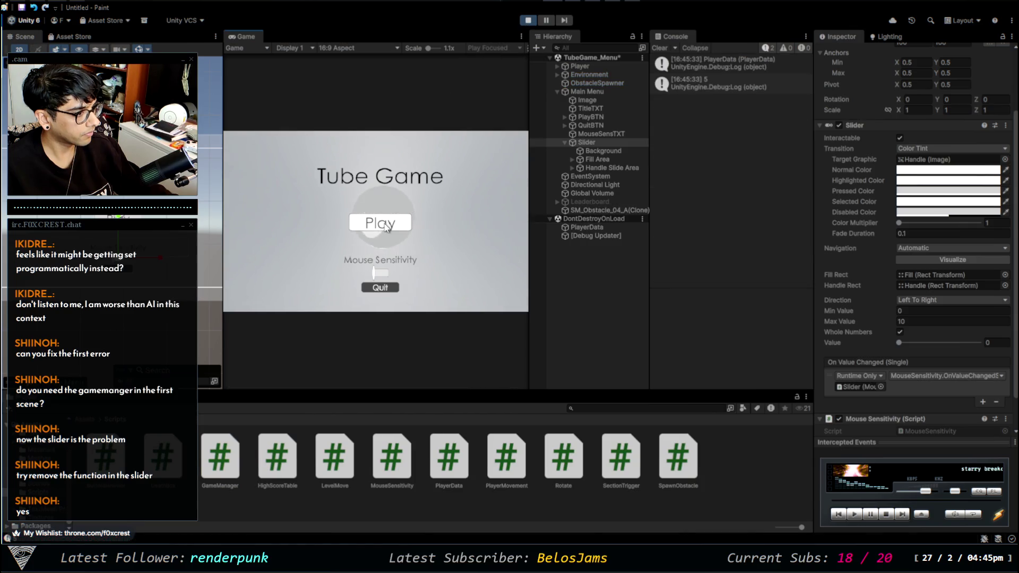
left_click_drag(381, 274, 389, 279)
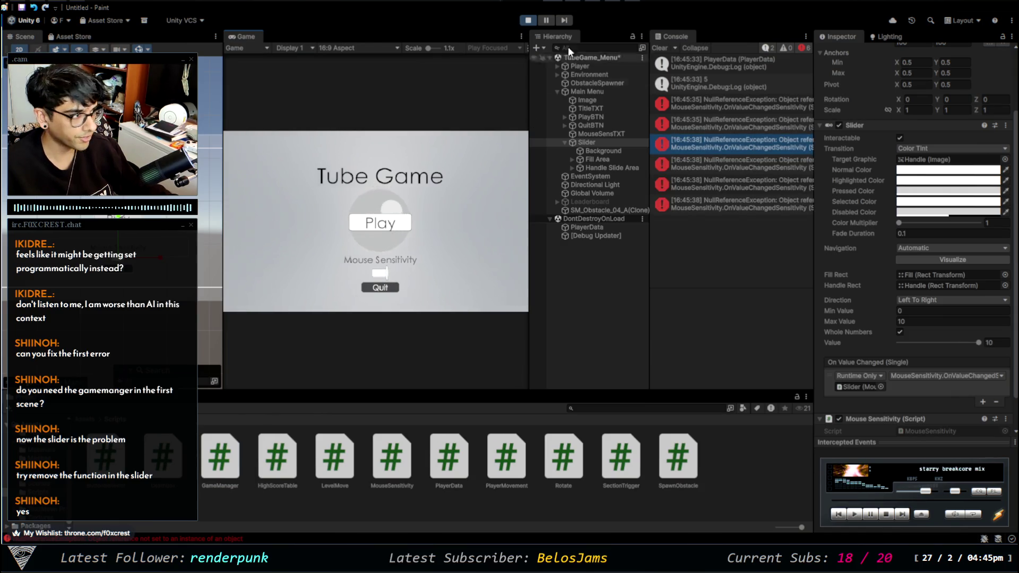
left_click_drag(675, 35, 580, 36)
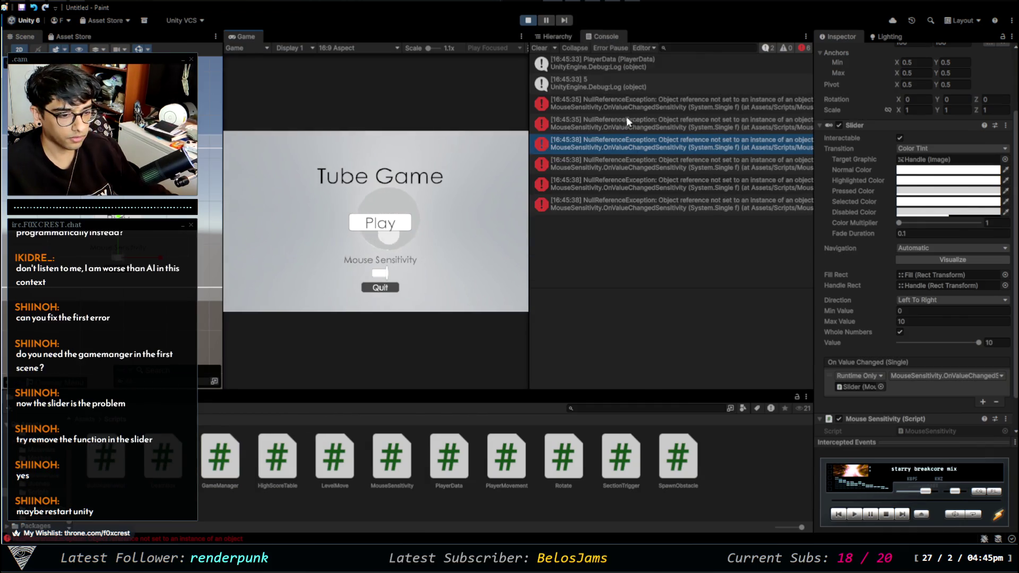
left_click_drag(530, 213, 573, 213)
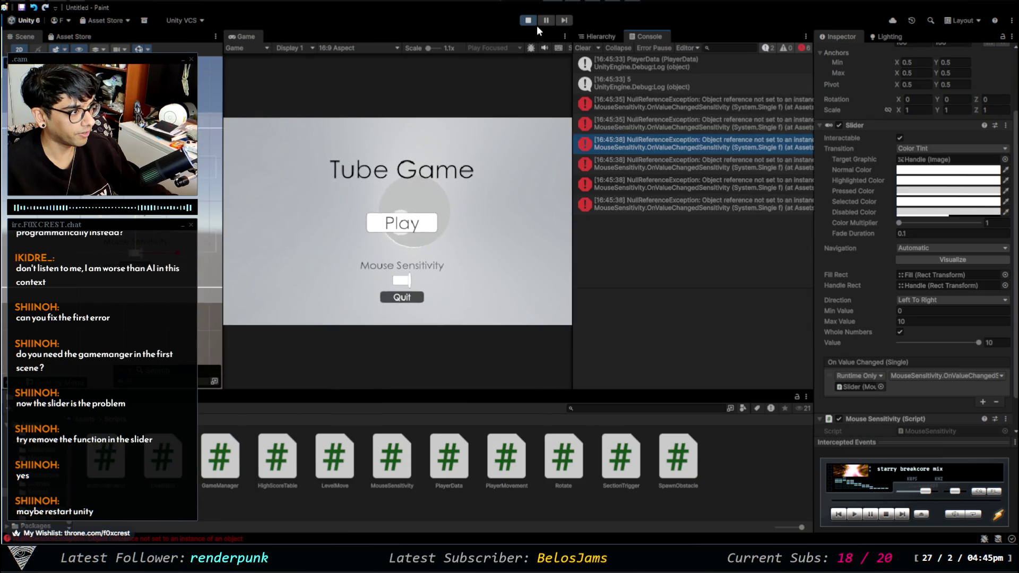
left_click(527, 23)
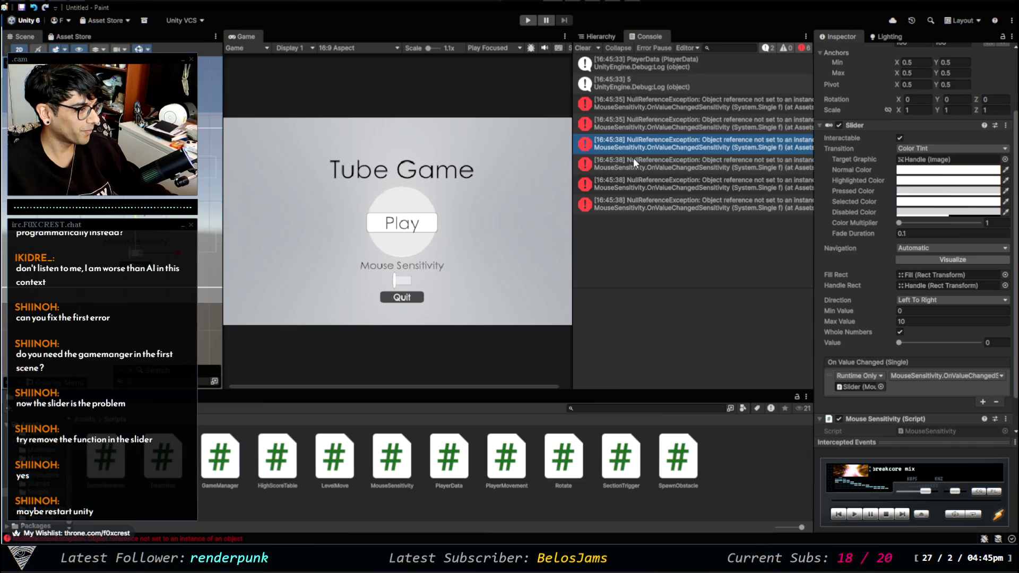
key("alt+Tab")
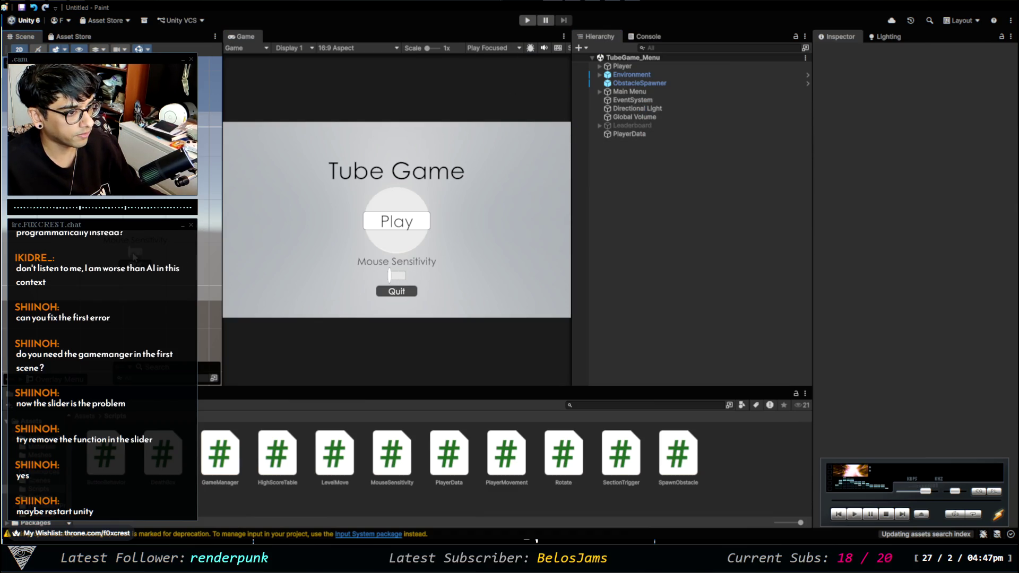
Select the Main Menu's Slider object in the Hierarchy
left_click(639, 143)
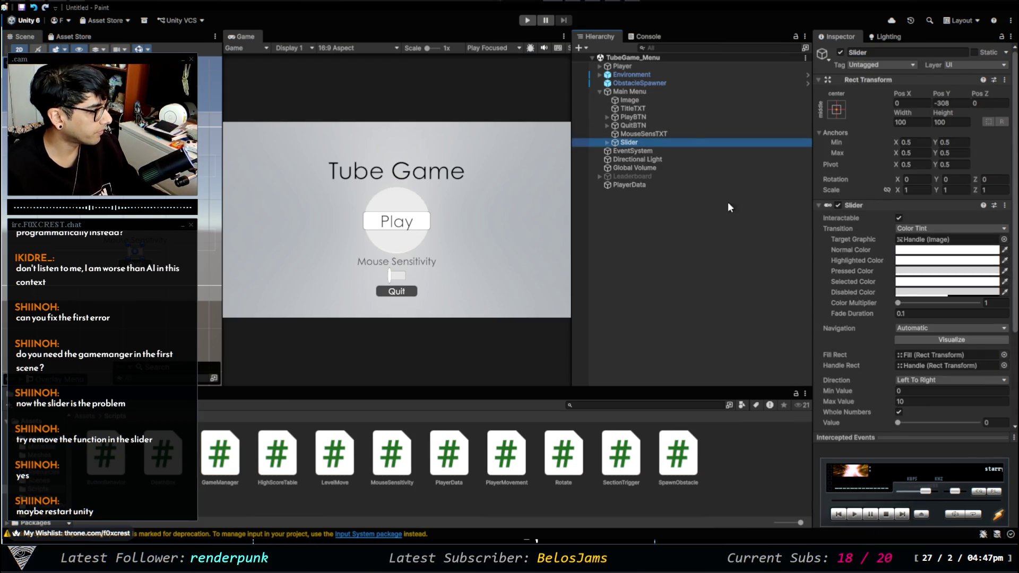
Inspect the Slider's parts and stretch its rectangle much wider
left_click(606, 142)
left_click(650, 151)
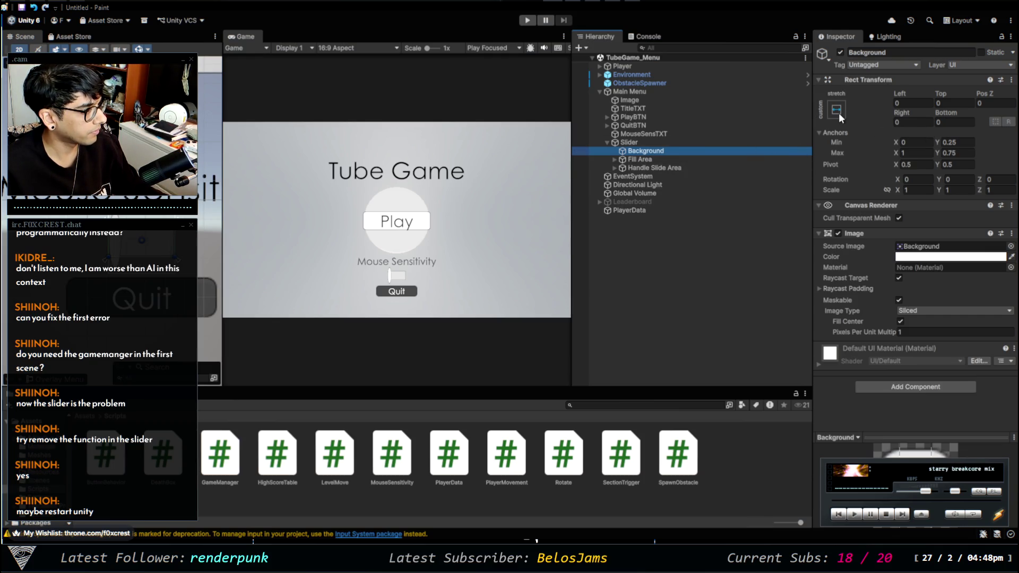
left_click(657, 144)
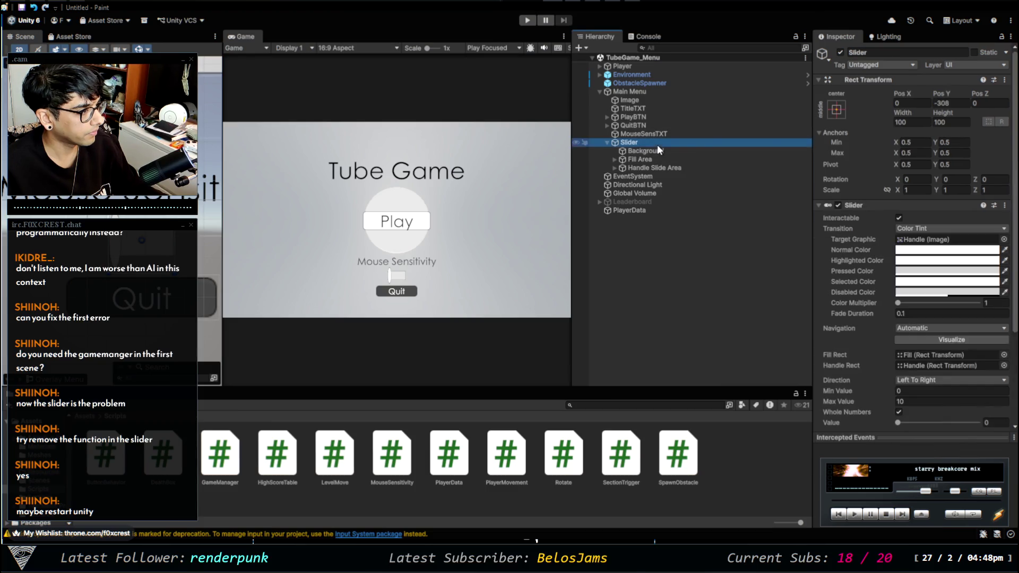
mouse_move(201, 209)
left_mouse_down()
mouse_move(367, 211)
mouse_move(379, 242)
mouse_move(441, 244)
left_mouse_up()
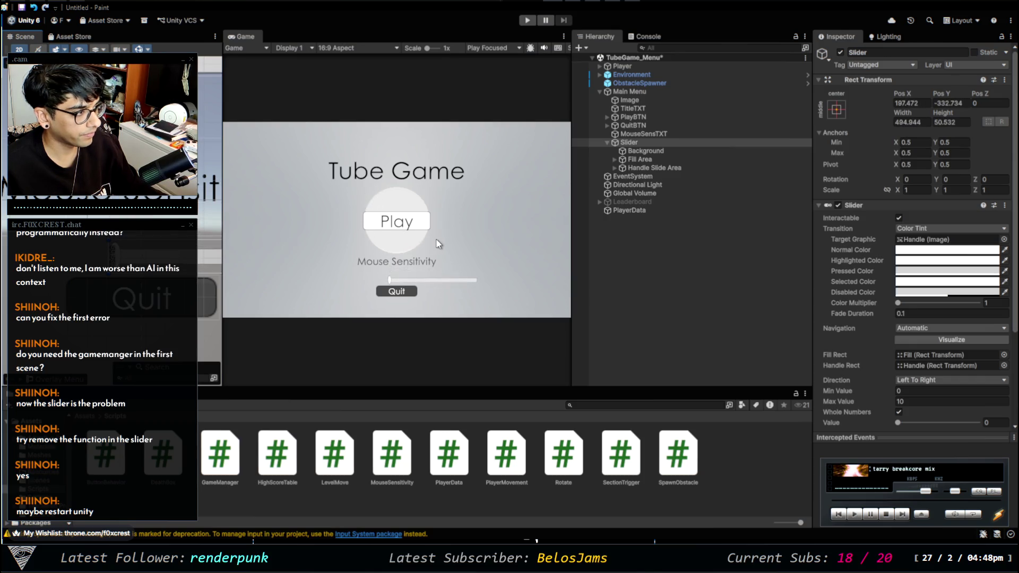
Set the slider's Pos X and Y to 0, drag it below the Mouse Sensitivity label, and start Play
left_click(910, 103)
type("0")
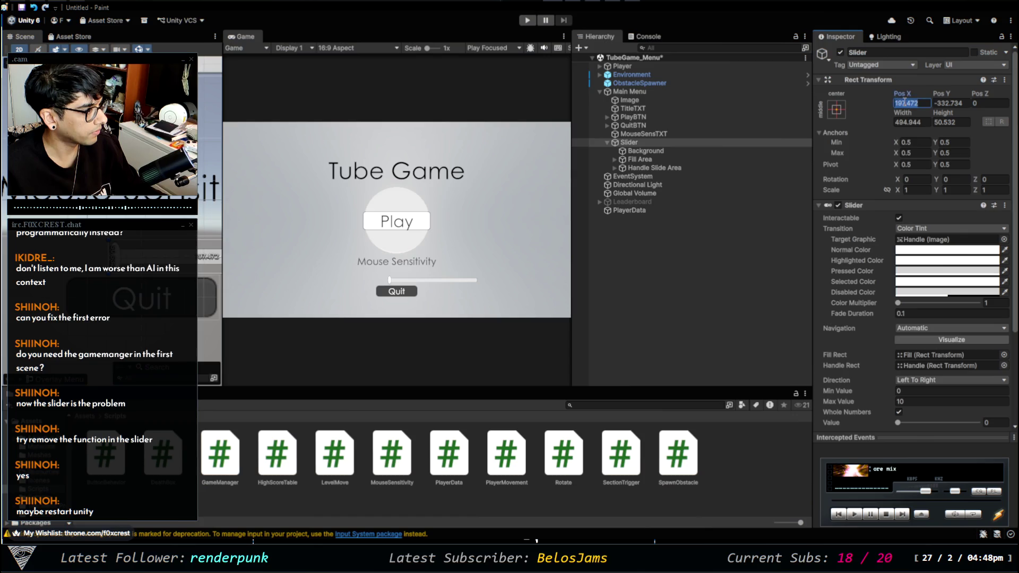
key("Tab")
type("0")
key("Tab")
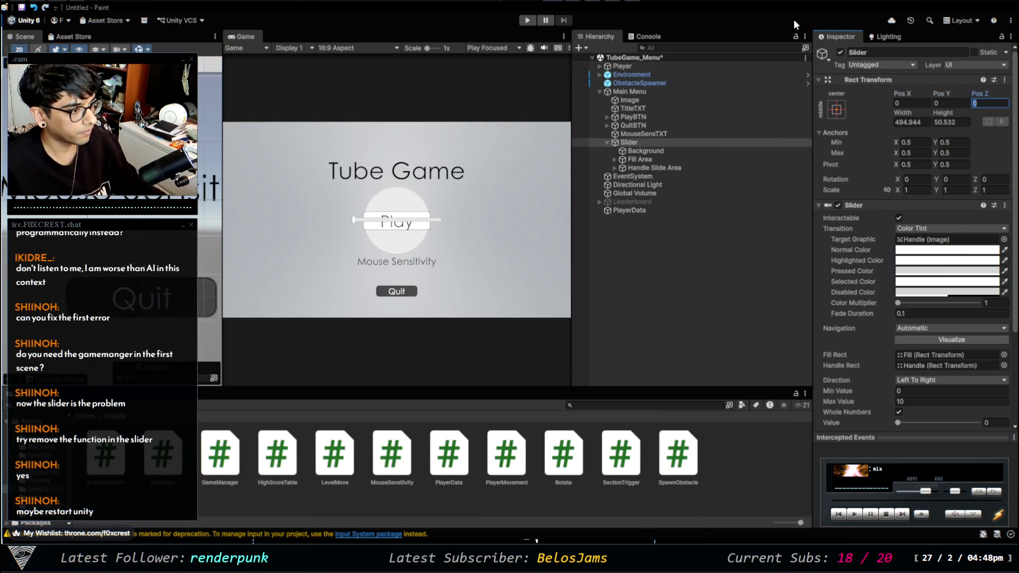
left_click(442, 233)
scroll(442, 234, "up", 2)
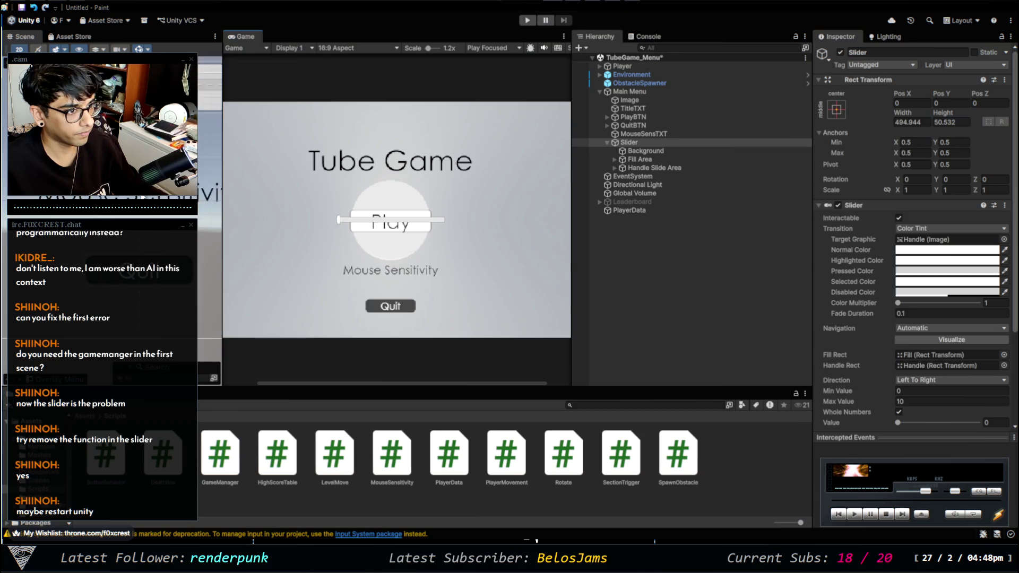
left_click_drag(63, 119, 63, 216)
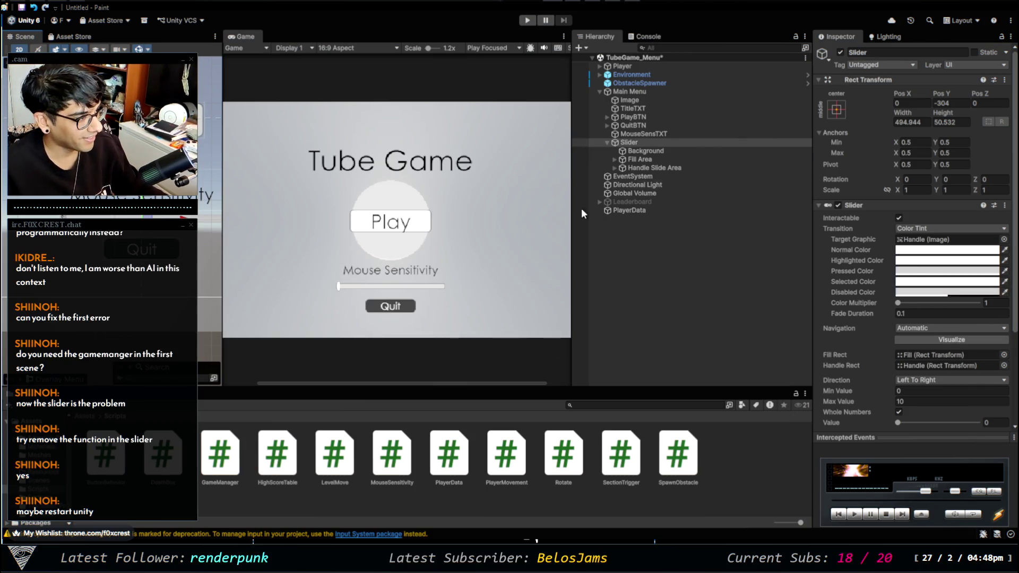
left_click(677, 294)
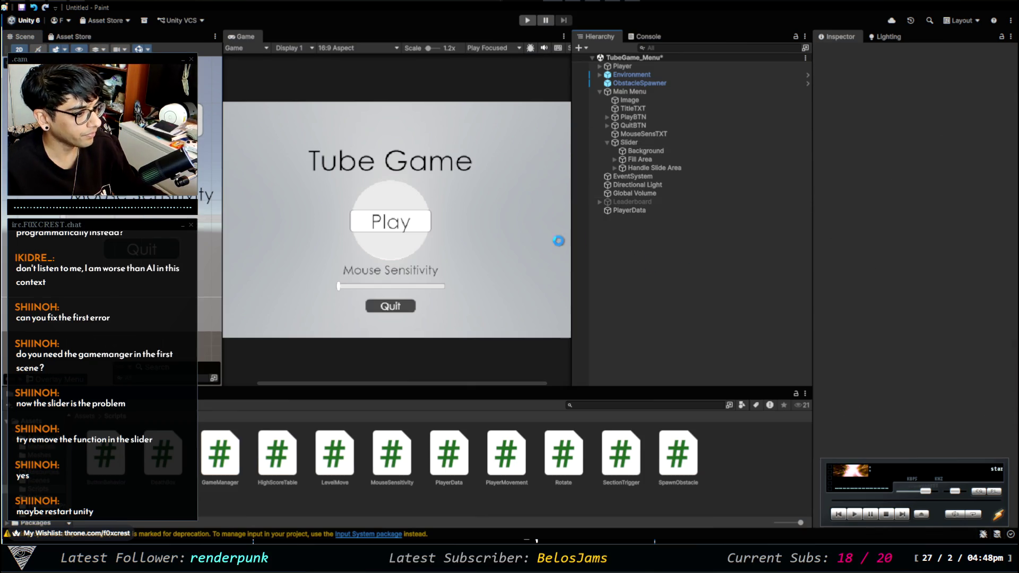
left_click(530, 20)
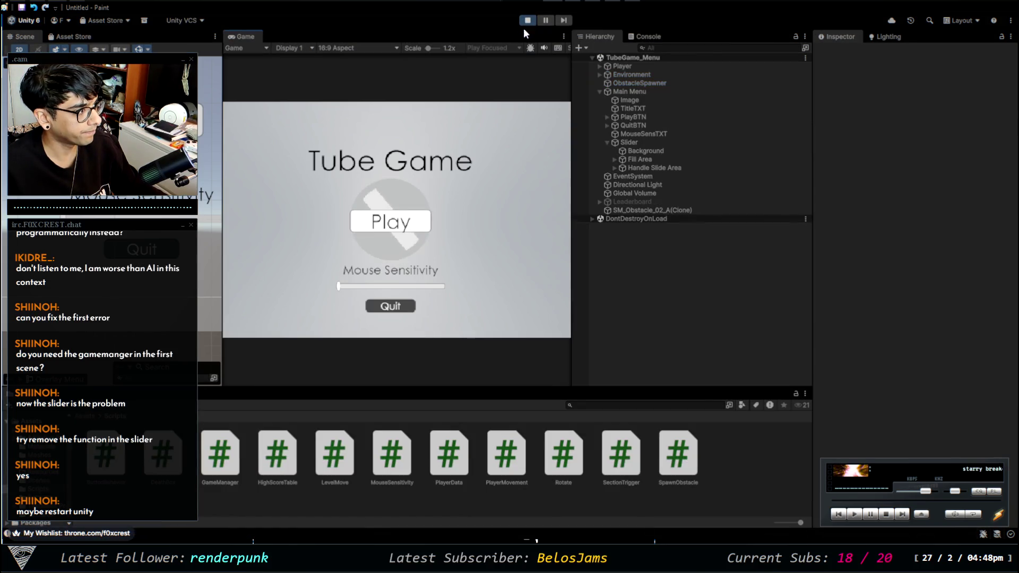
With the Console shown, move the slider higher, read the error's stack trace, and stop the game
left_click(648, 35)
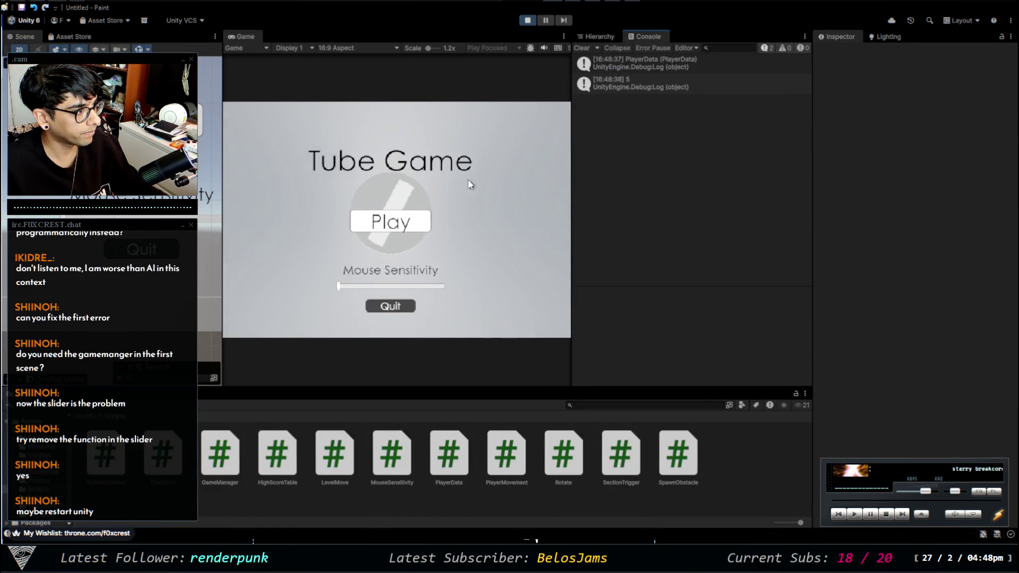
left_click(366, 286)
left_click(367, 287)
left_click(411, 286)
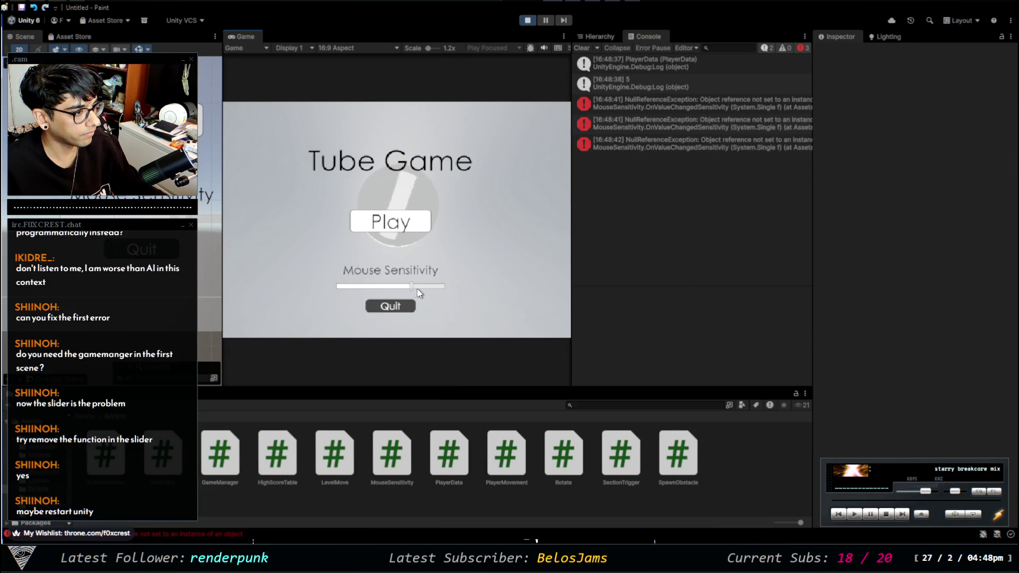
left_click(417, 287)
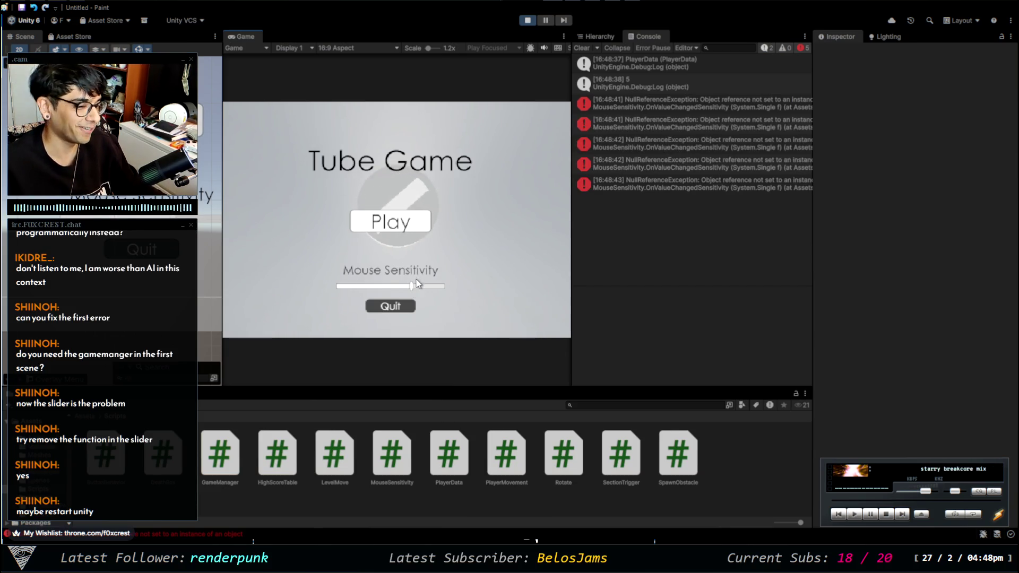
left_click(610, 184)
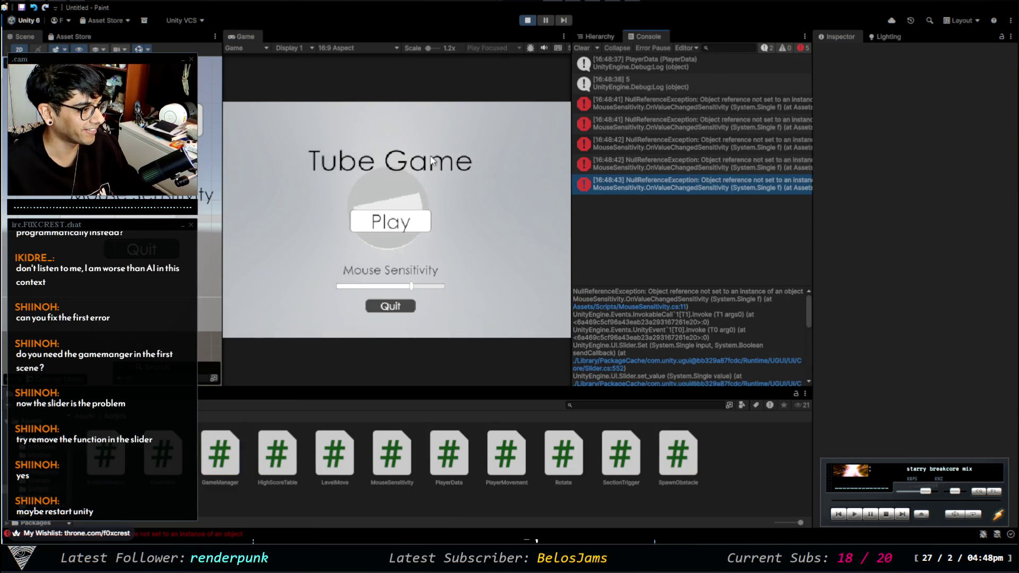
left_click(527, 21)
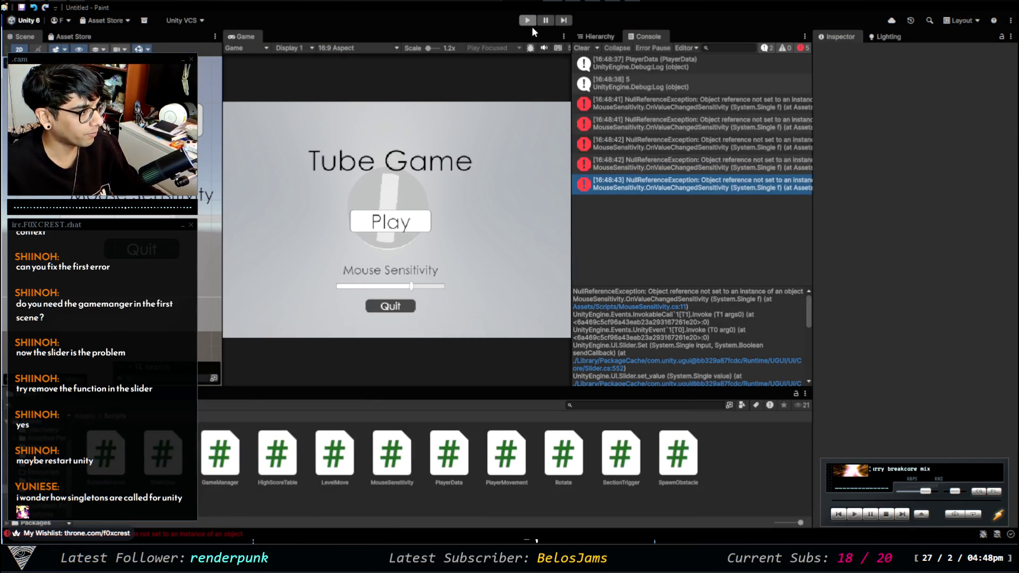
Trace the logged value 5 and review the latest NullReferenceException stack trace in the Console
left_click(645, 88)
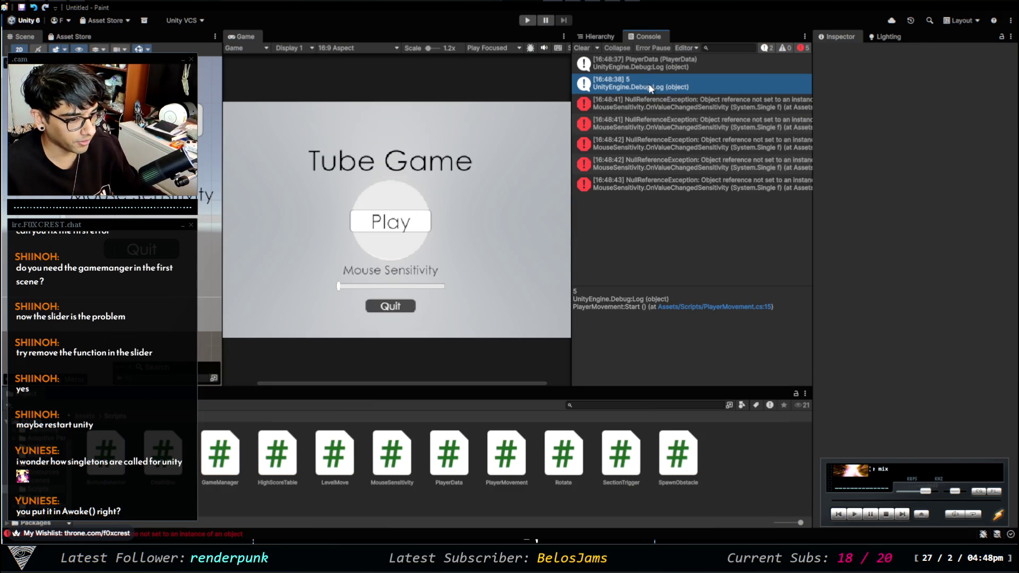
left_click(177, 535)
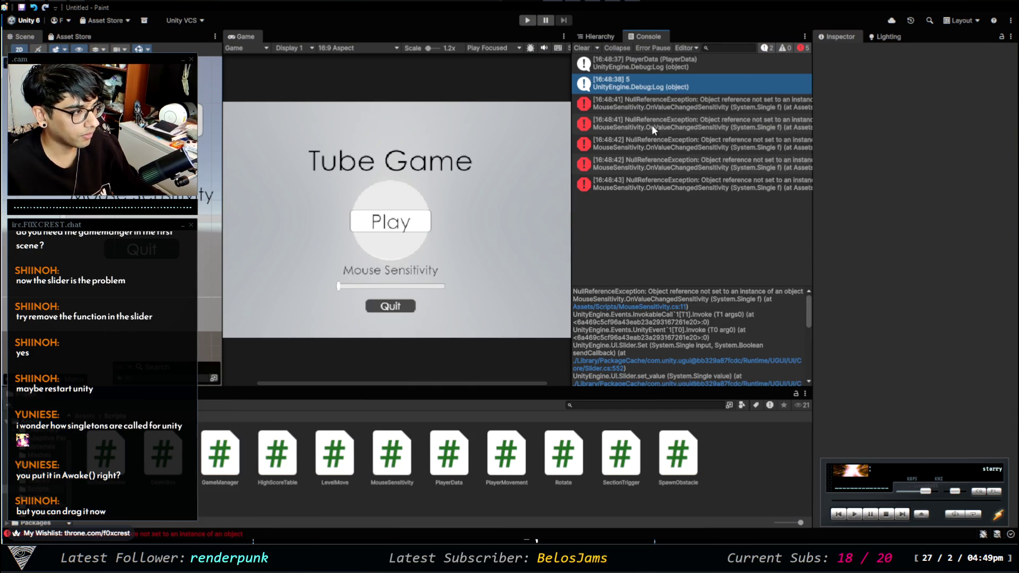
left_click(601, 35)
left_click(648, 36)
left_click(669, 184)
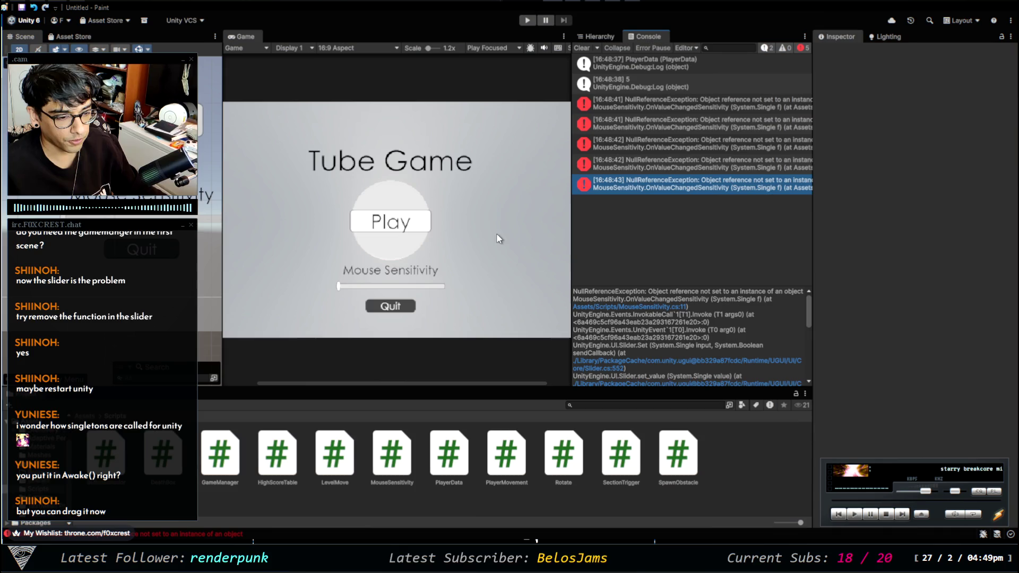
key("alt+Tab")
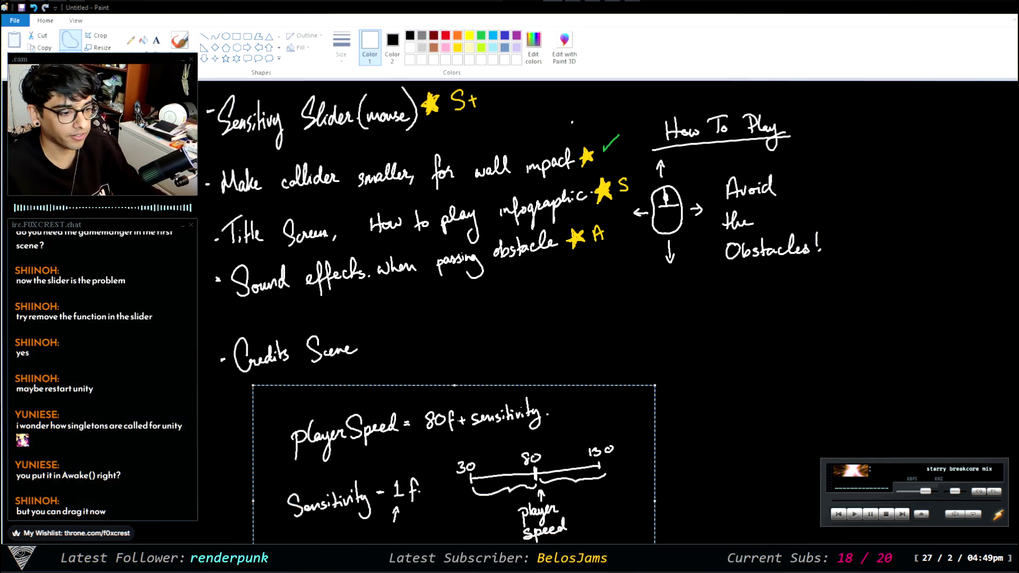
Open PlayerData.cs in the code editor and select the Debug.Log(Instance) statement on line 20
key("alt+Tab")
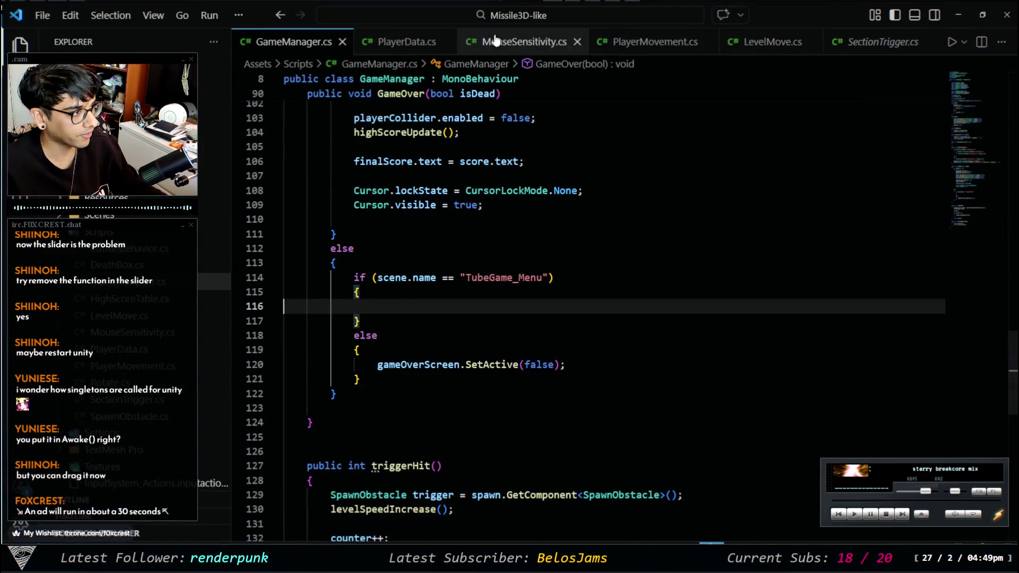
left_click(406, 42)
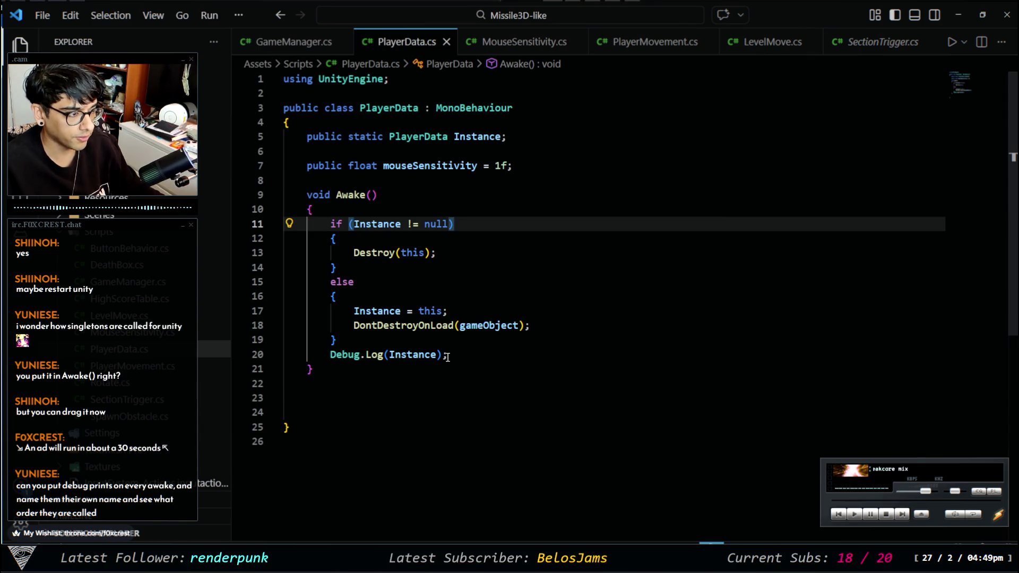
left_click_drag(447, 356, 331, 356)
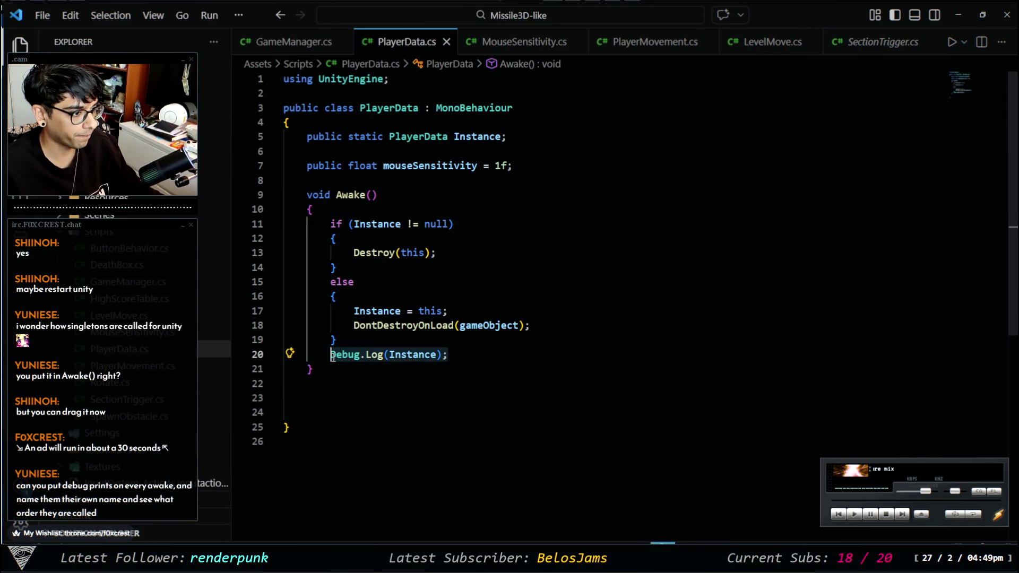
Change the Awake log to Debug.Log("Player Data " + Instance) and view GameManager.cs
left_click(448, 354)
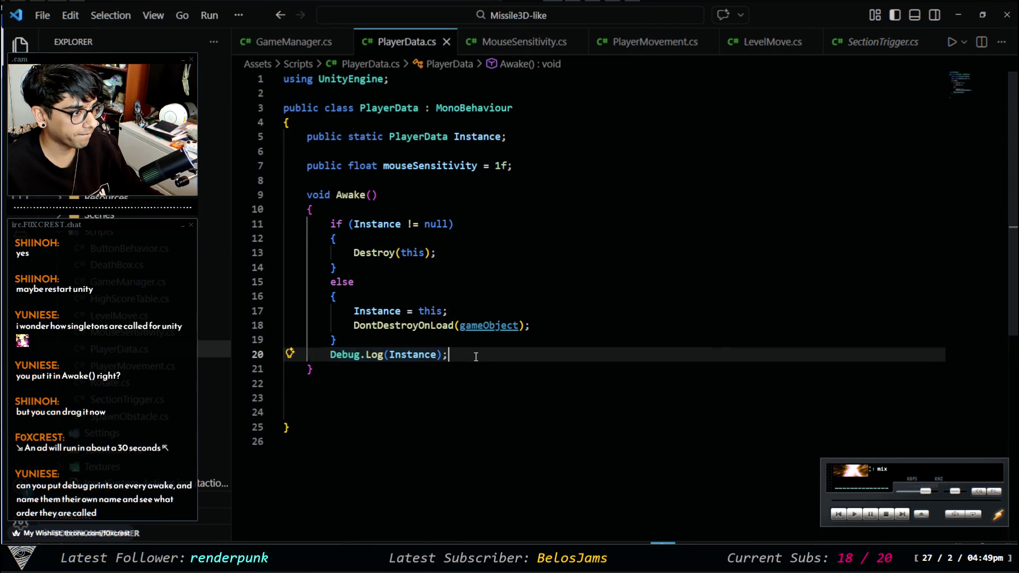
left_click(391, 355)
mouse_move(444, 324)
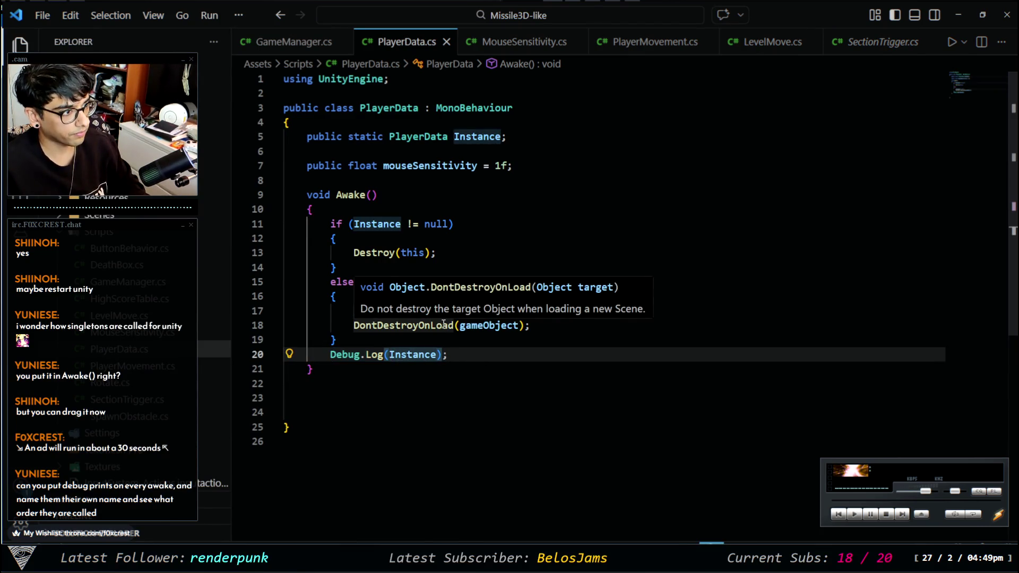
type("\"")
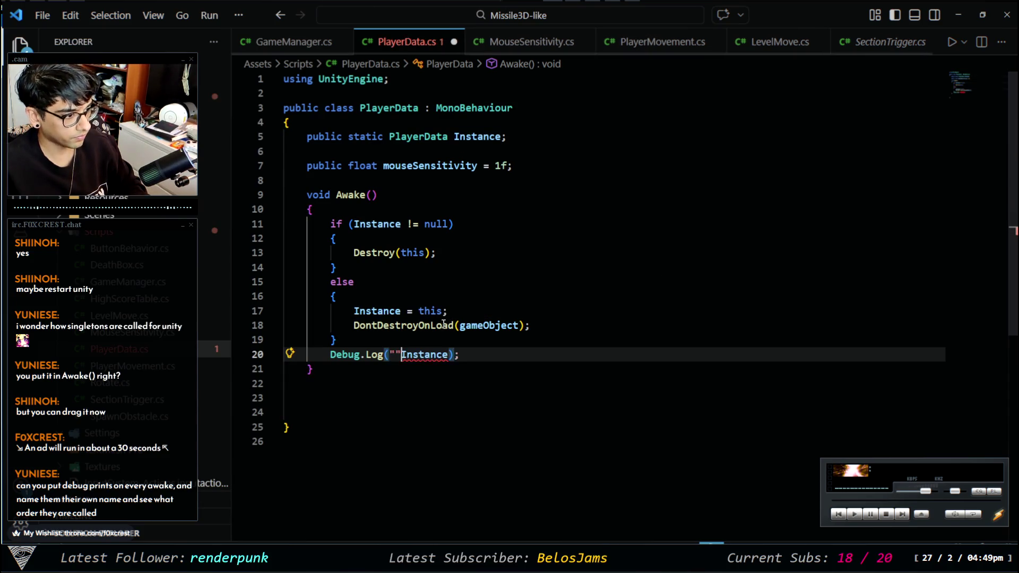
type("\" + ")
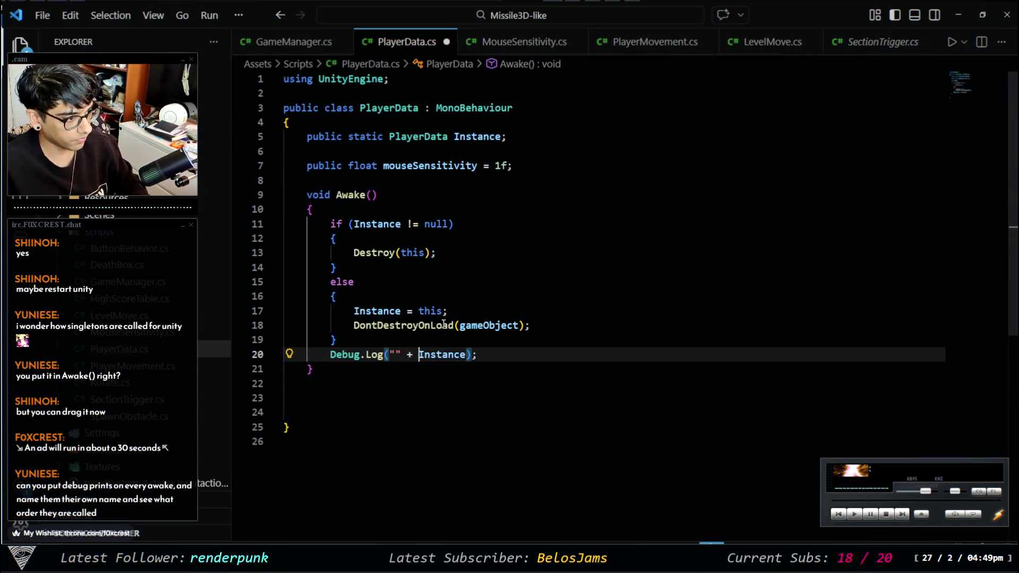
type("Player Date")
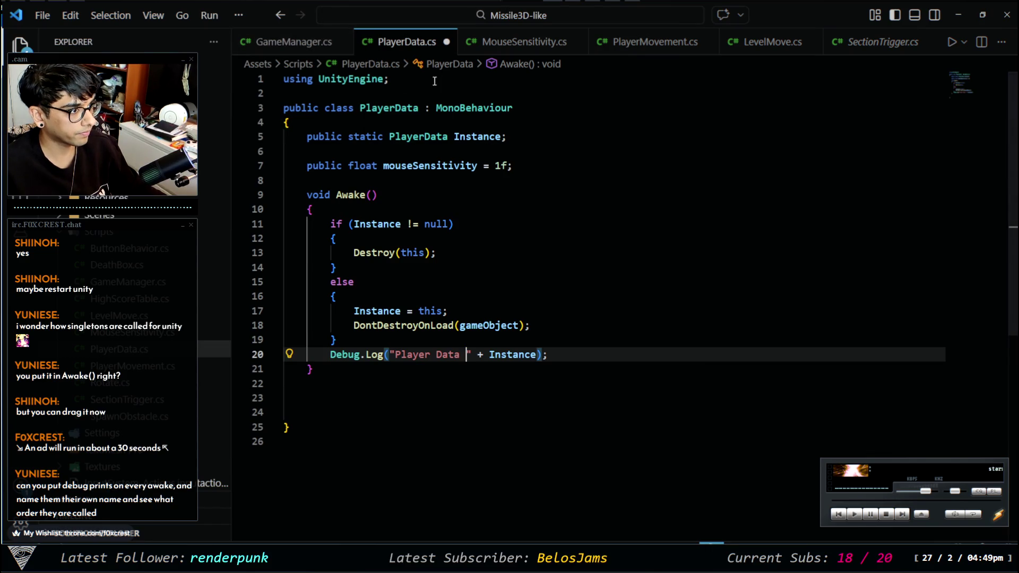
left_click_drag(547, 355, 336, 355)
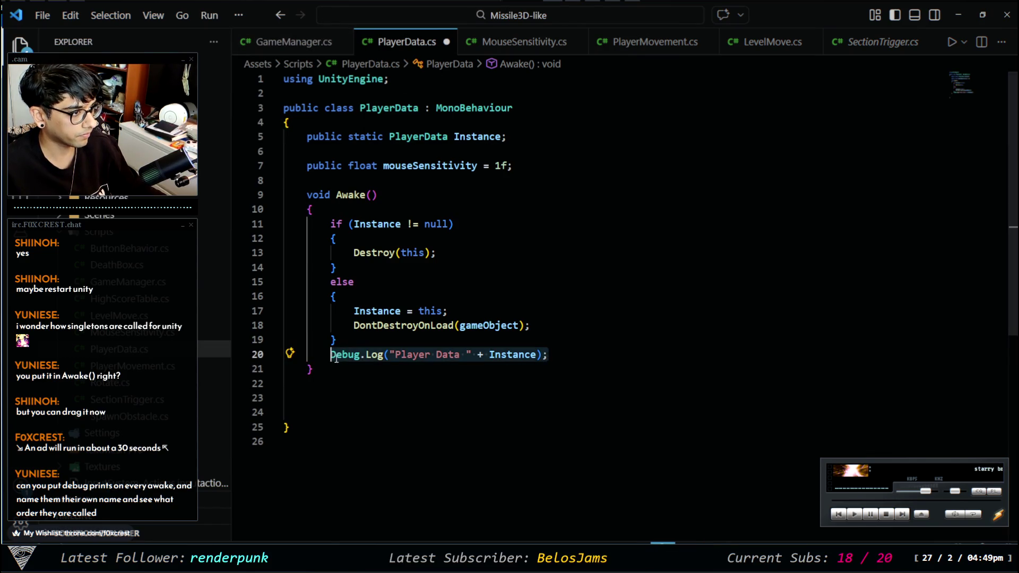
left_click(313, 41)
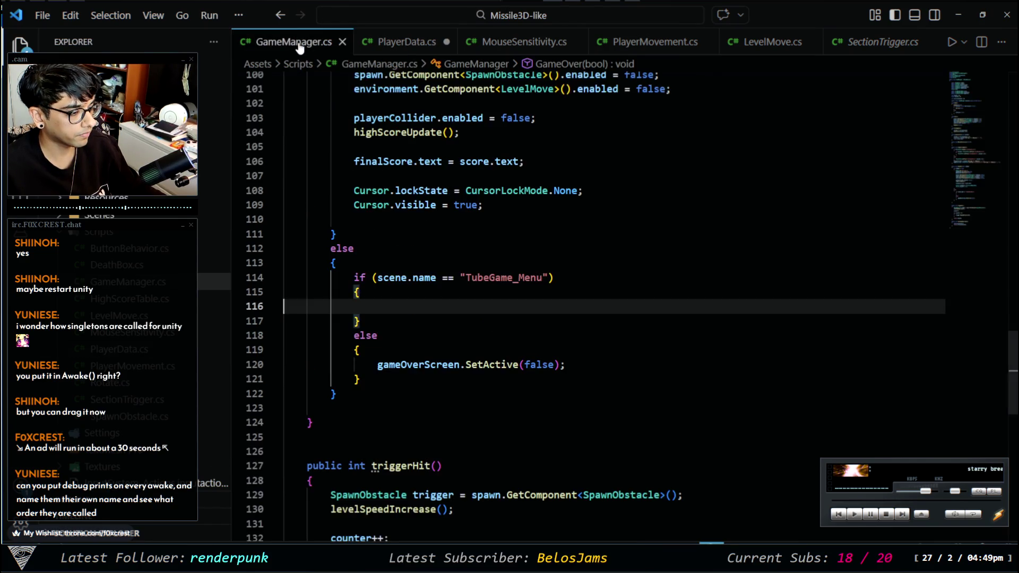
Review the MouseSensitivity and PlayerMovement scripts alongside PlayerData.cs
left_click(527, 43)
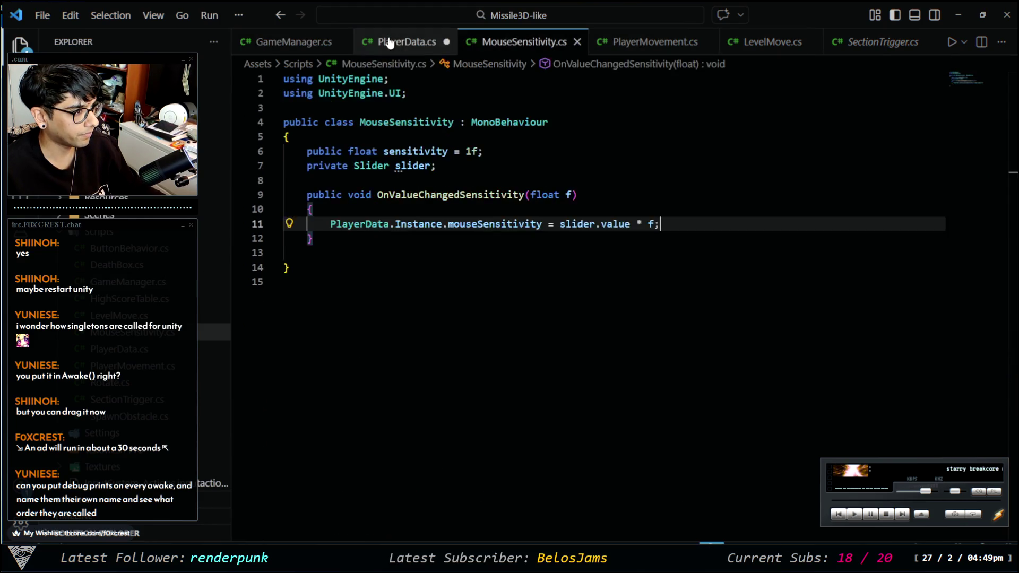
left_click(390, 42)
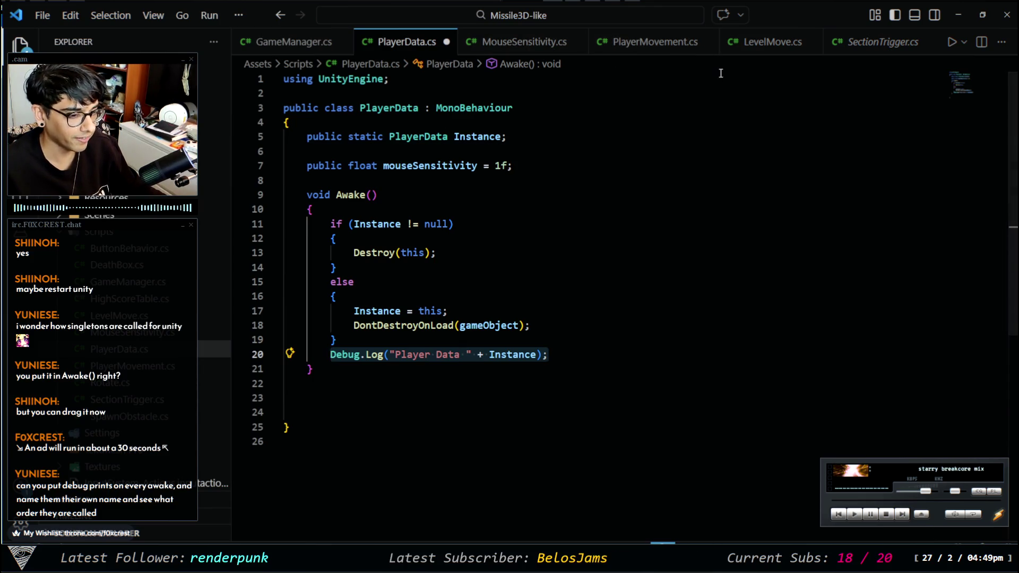
left_click(529, 45)
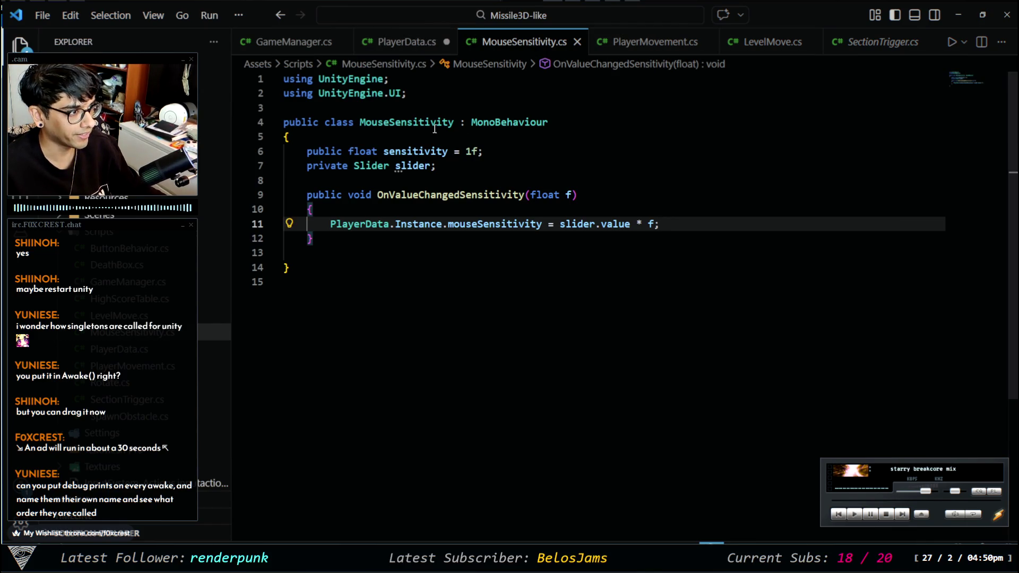
left_click(644, 42)
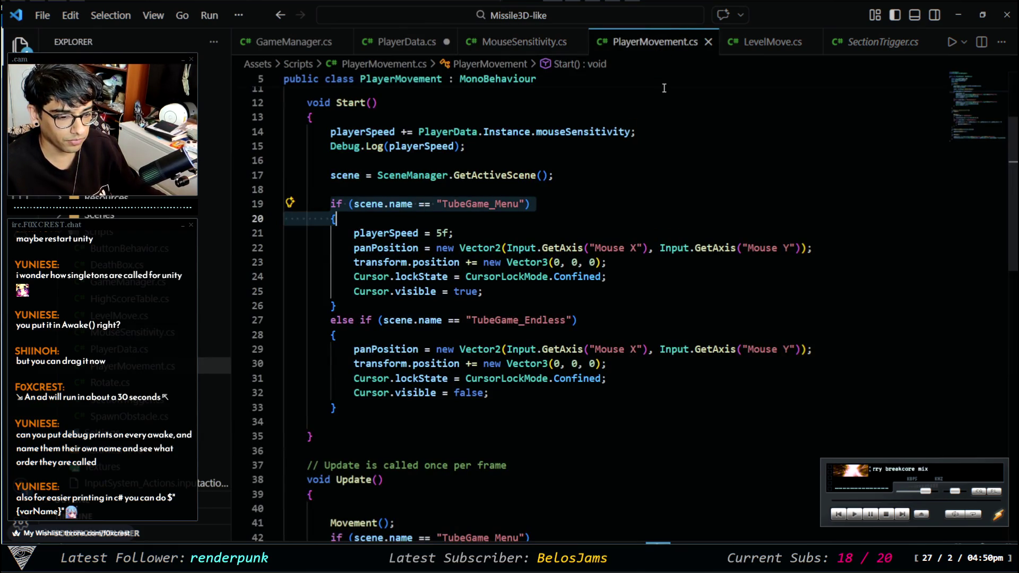
scroll(546, 207, "down", 4)
scroll(541, 201, "up", 8)
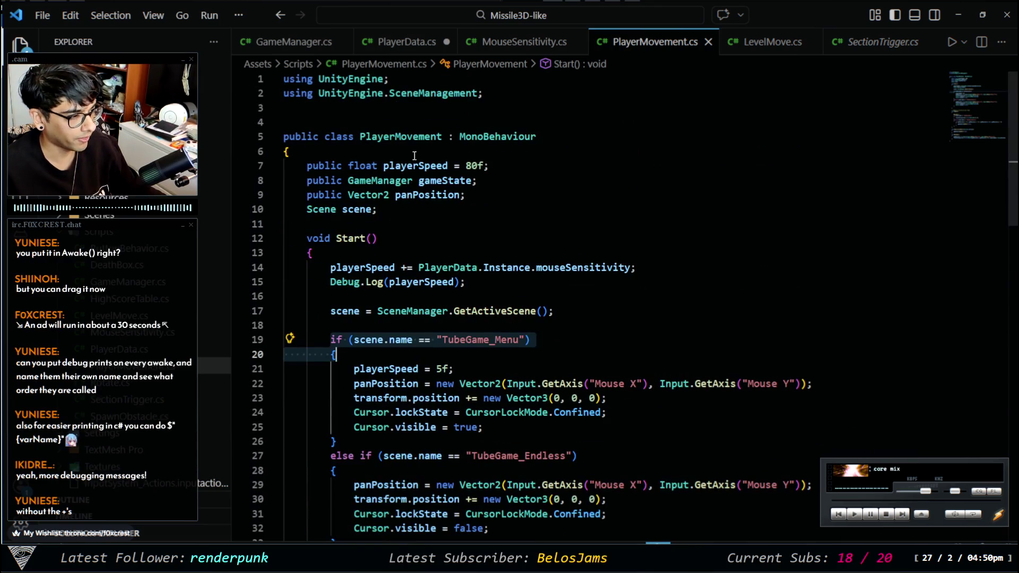
Look over LevelMove and GameManager's GameOver code, then save PlayerData.cs
left_click(773, 41)
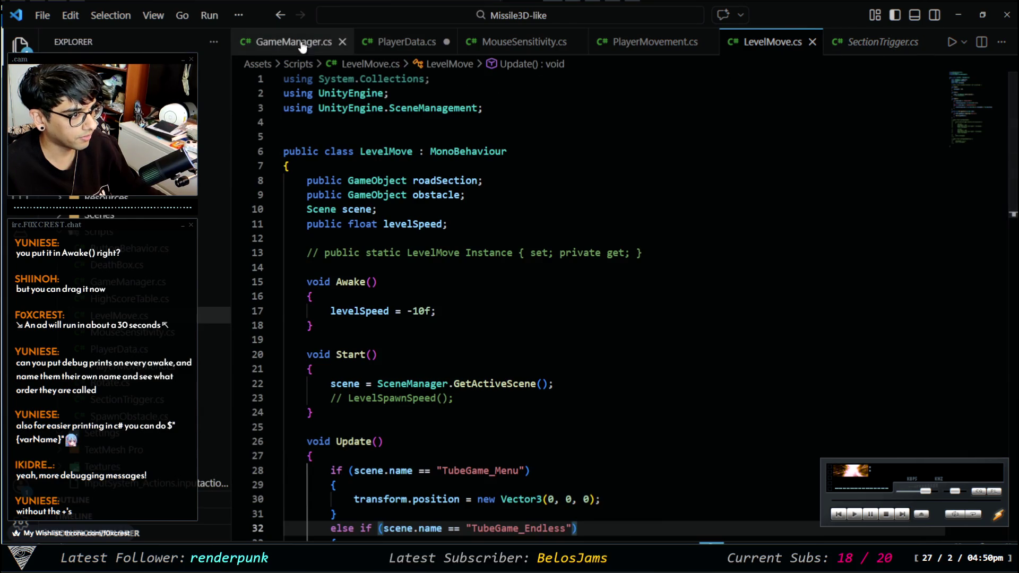
left_click(293, 41)
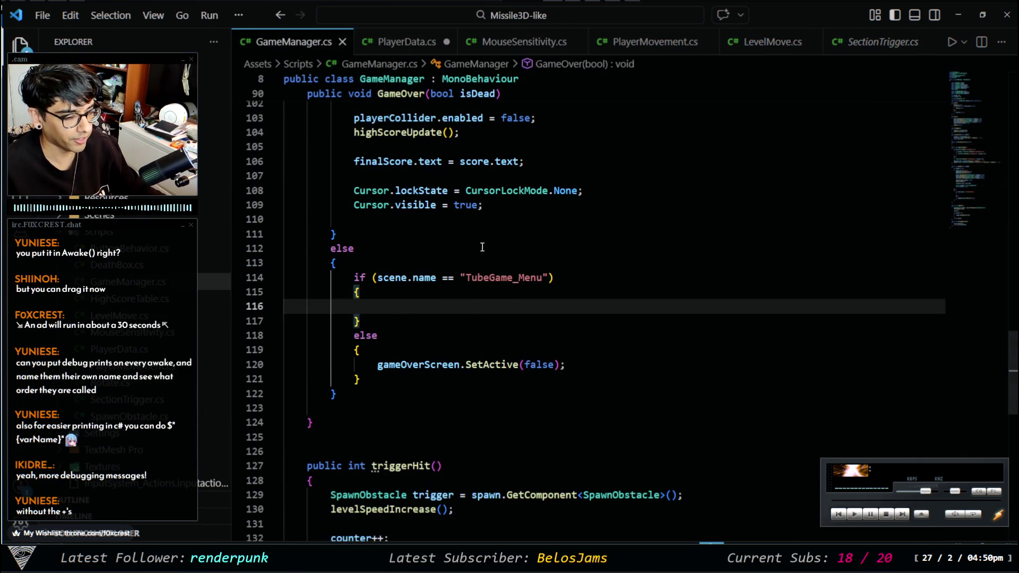
scroll(537, 197, "down", 5)
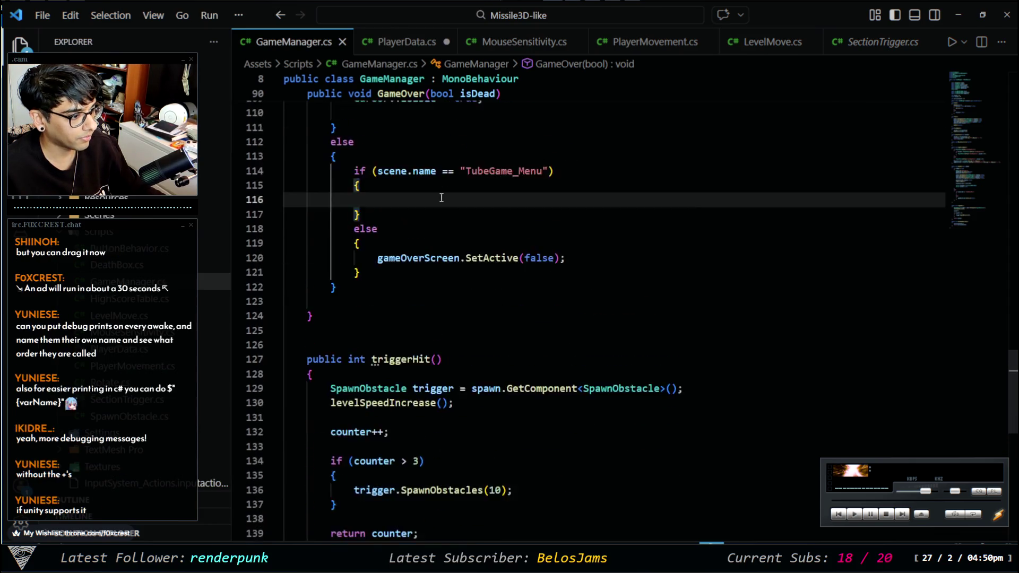
scroll(449, 182, "up", 5)
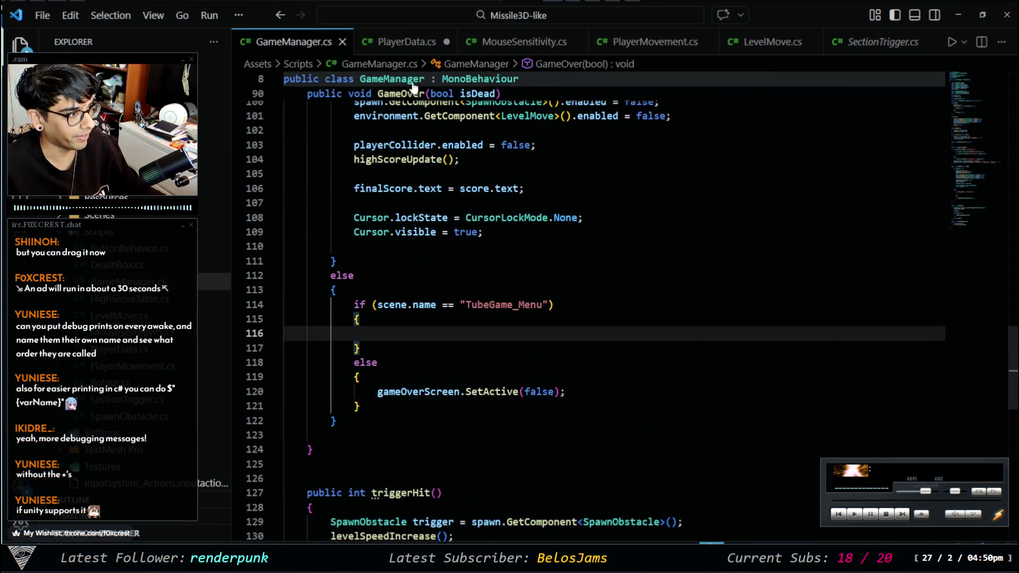
left_click(403, 42)
key("Left")
key("ctrl+s")
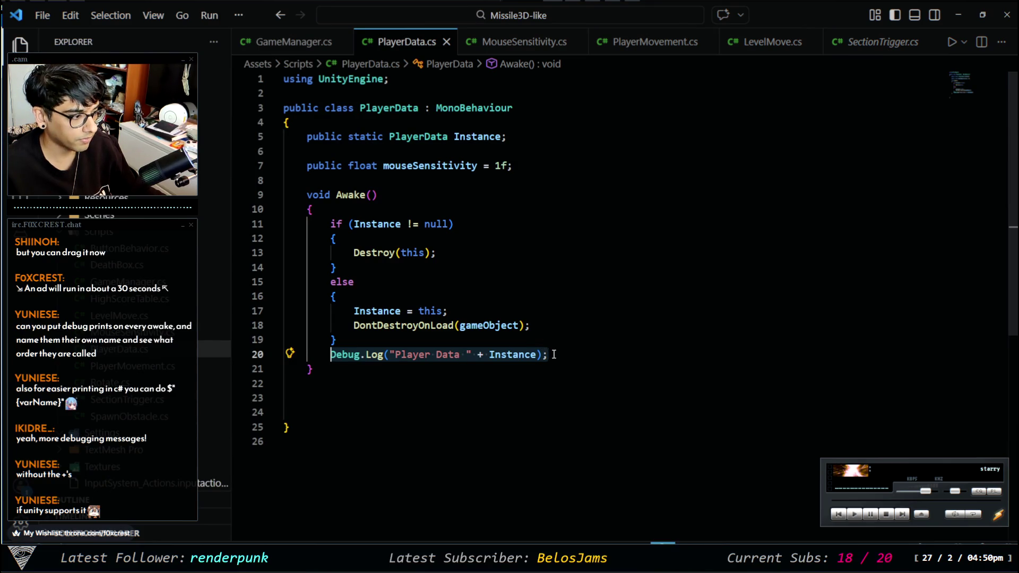
Try an interpolated $"{varName}" string after line 20's Debug.Log
left_click(554, 354)
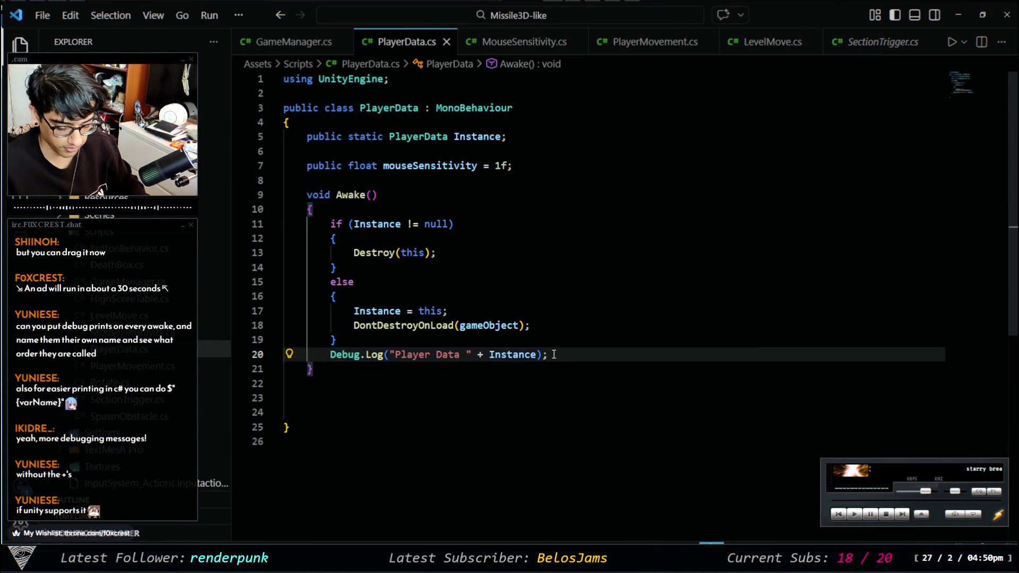
type("$")
type("player")
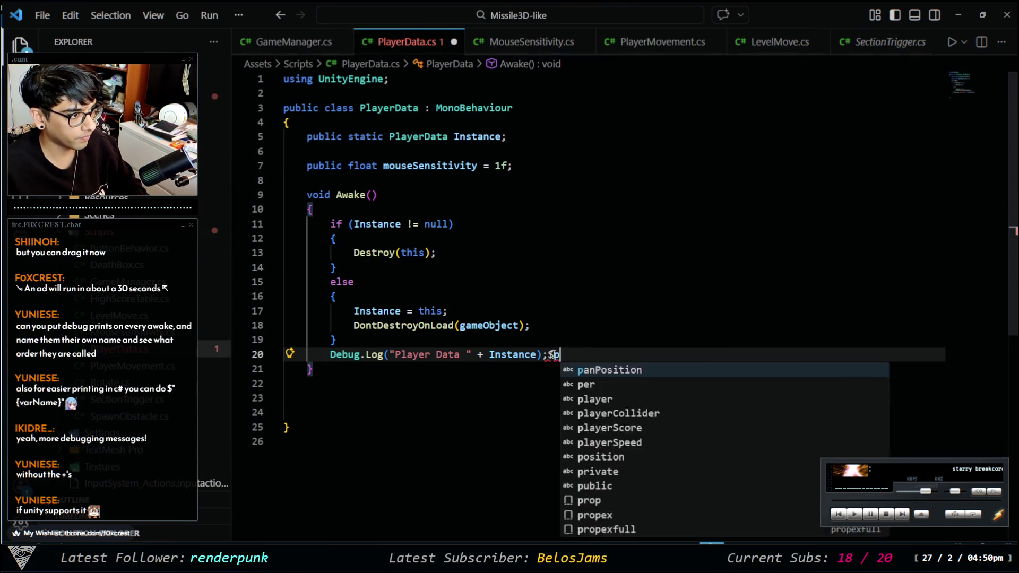
type("d")
key("Tab")
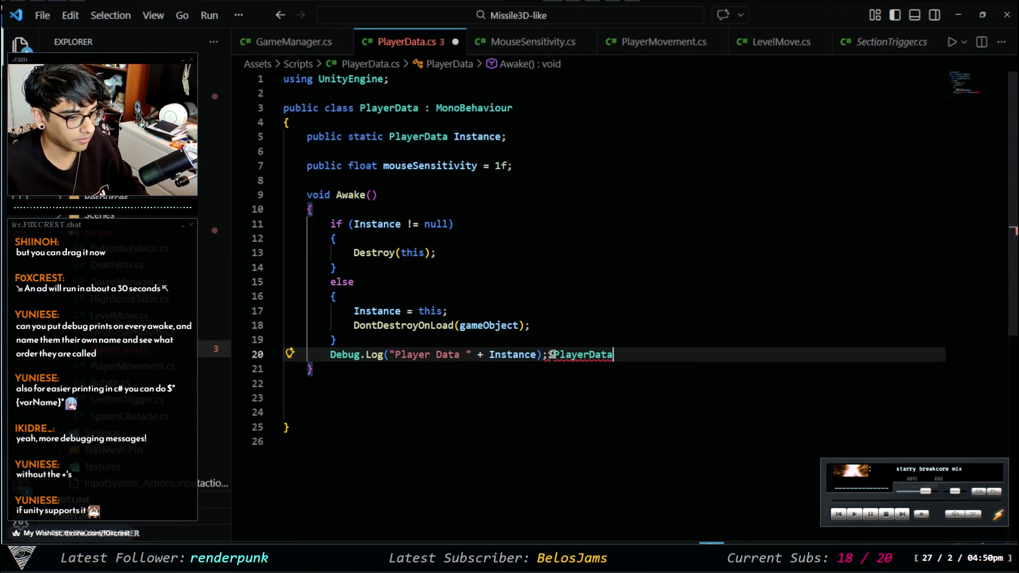
key("ctrl+BackSpace")
type("{")
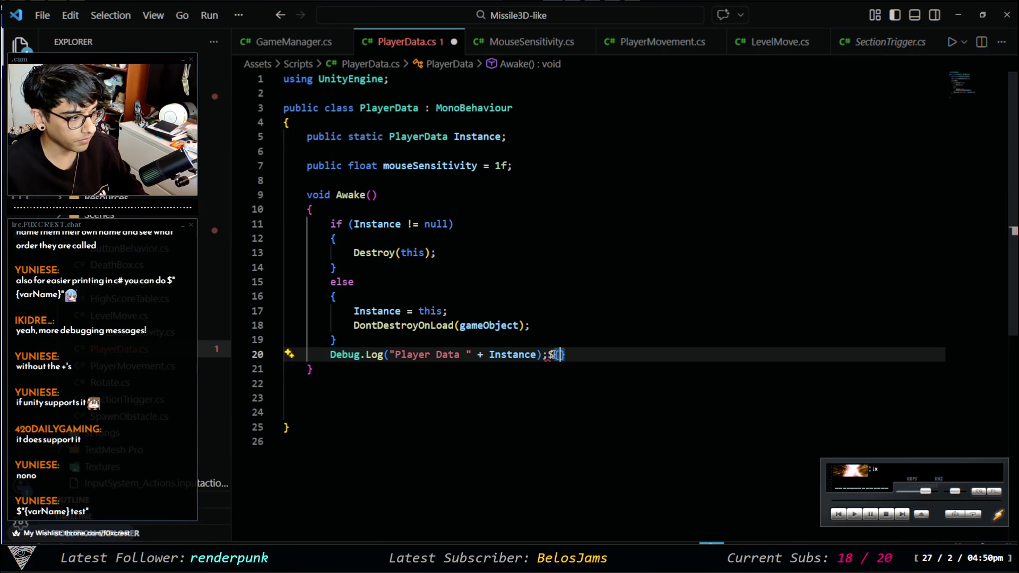
type("varn")
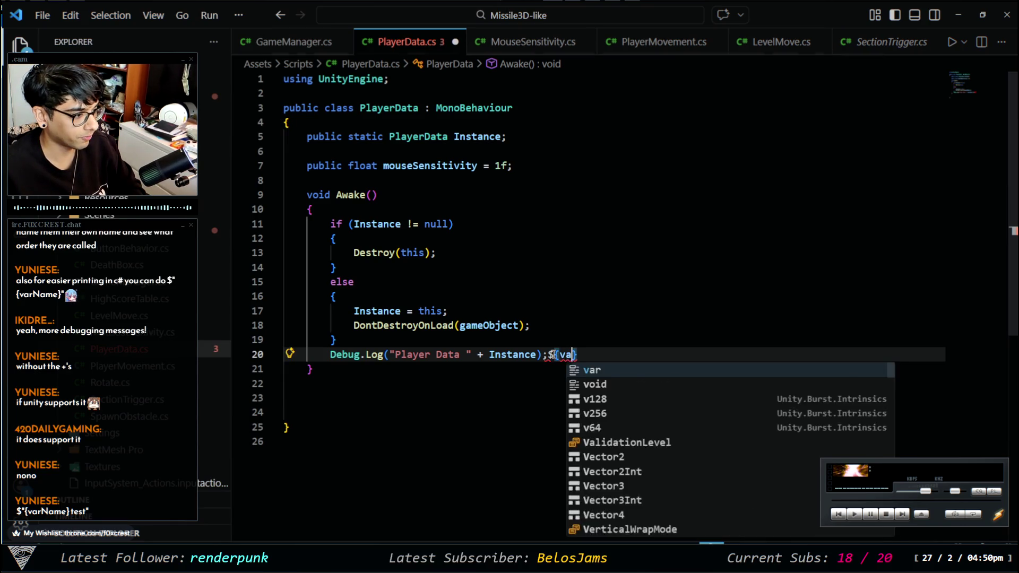
type("ame")
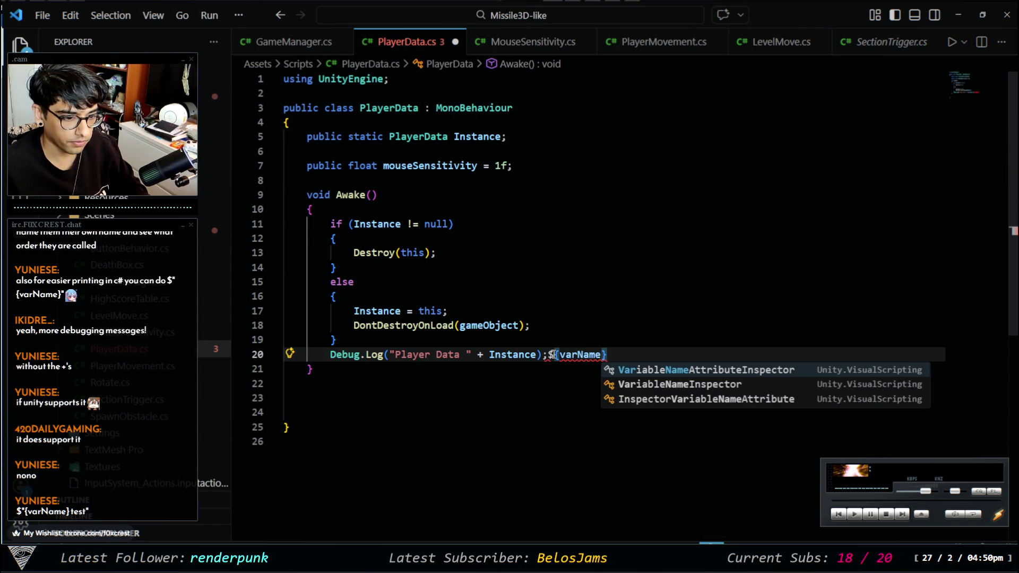
key("Right")
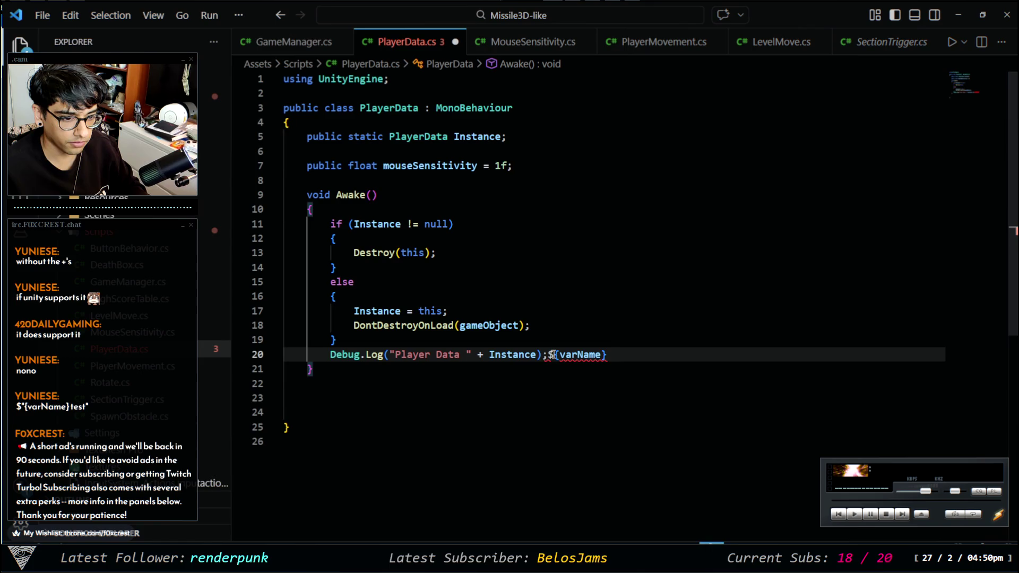
Delete the trial interpolation text and switch to Unity
key("ctrl+shift+Left")
key("ctrl+shift+Left")
key("ctrl+shift+Left")
key("ctrl+shift+Right")
key("shift+Right")
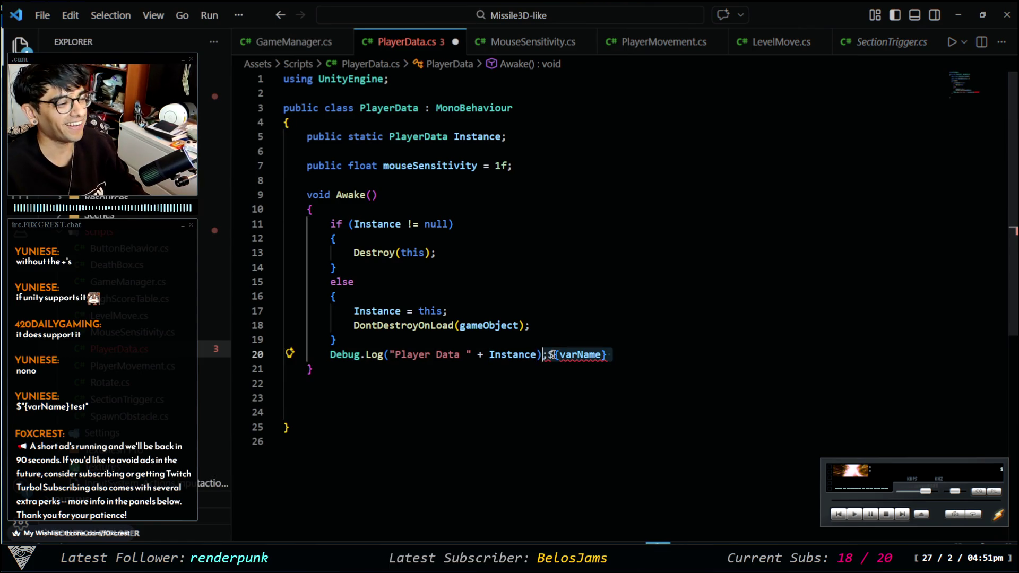
key("BackSpace")
key("alt+Tab")
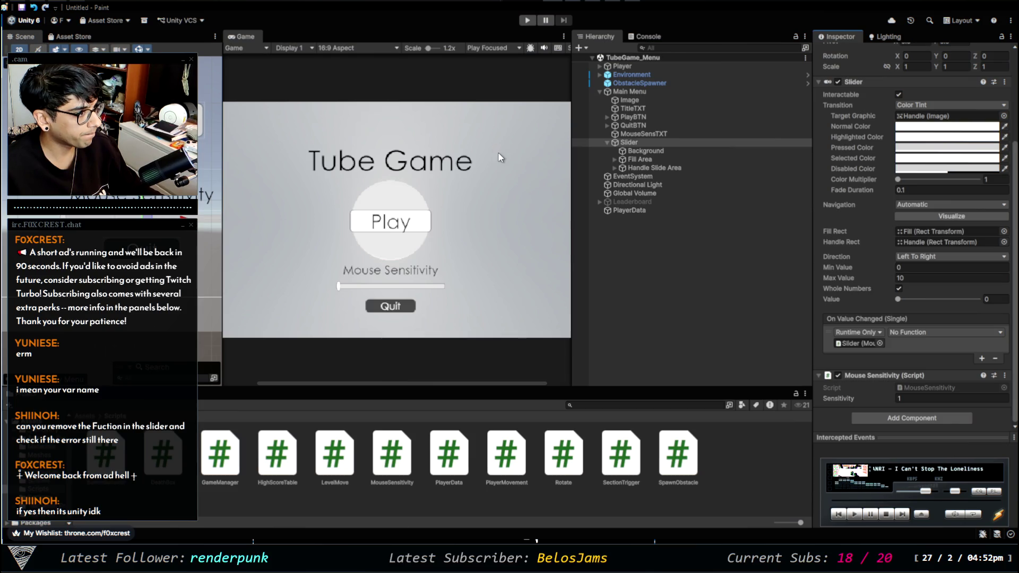
With the Console showing, play-test the Mouse Sensitivity slider at about 8, then switch to Paint
left_click(642, 36)
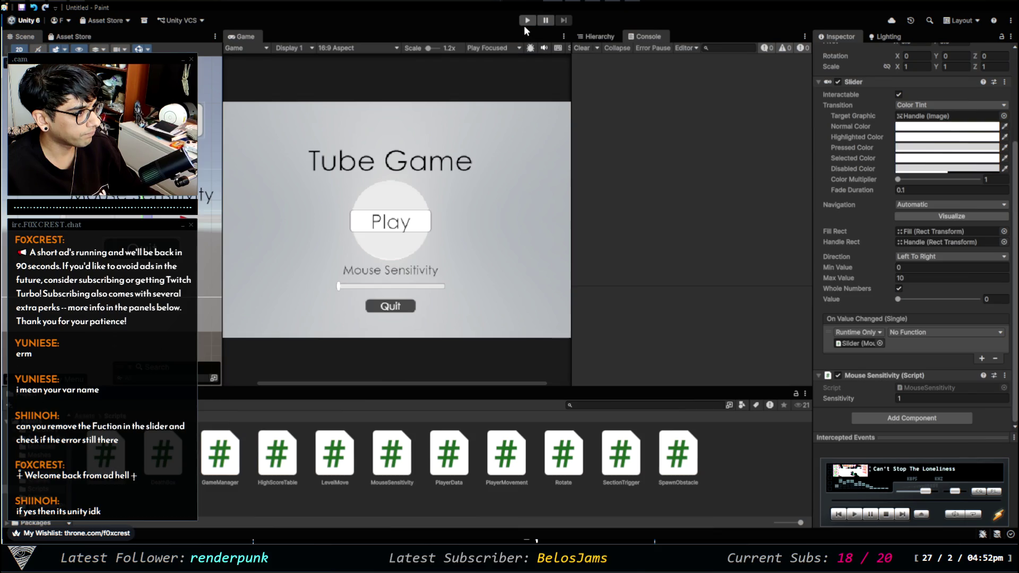
left_click(526, 22)
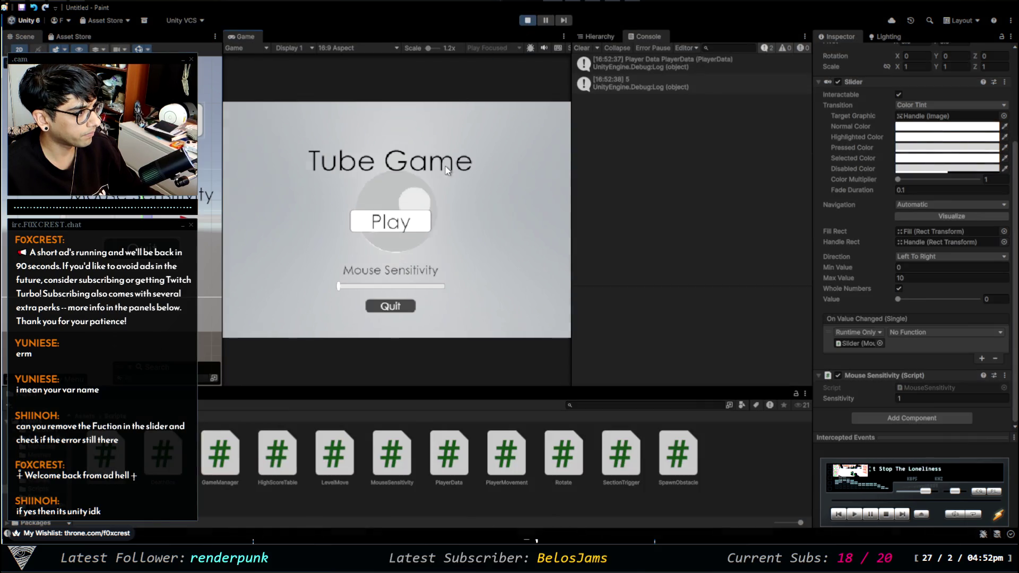
mouse_move(393, 289)
left_mouse_down()
mouse_move(433, 285)
mouse_move(350, 275)
mouse_move(432, 281)
left_mouse_up()
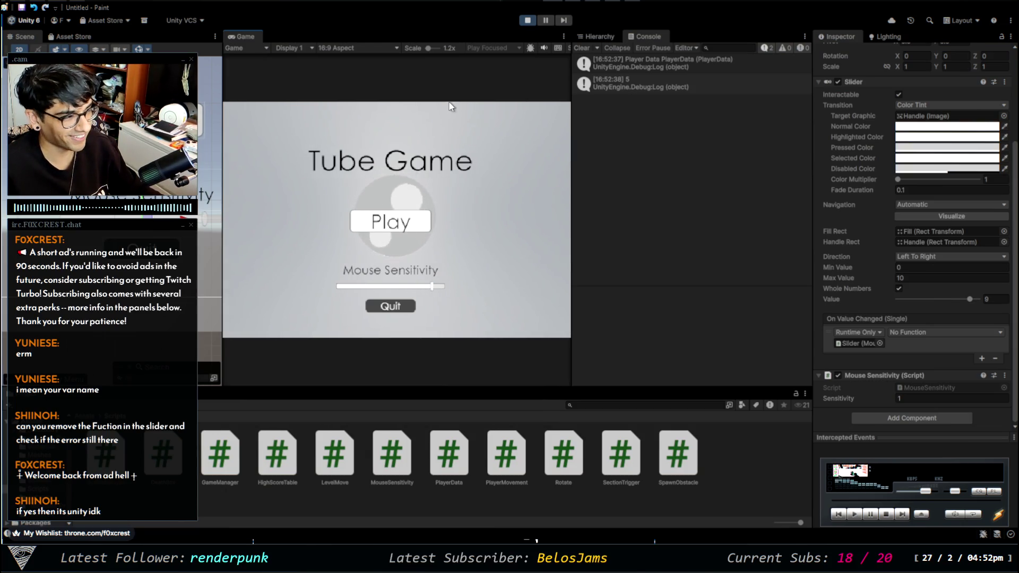
left_click(524, 20)
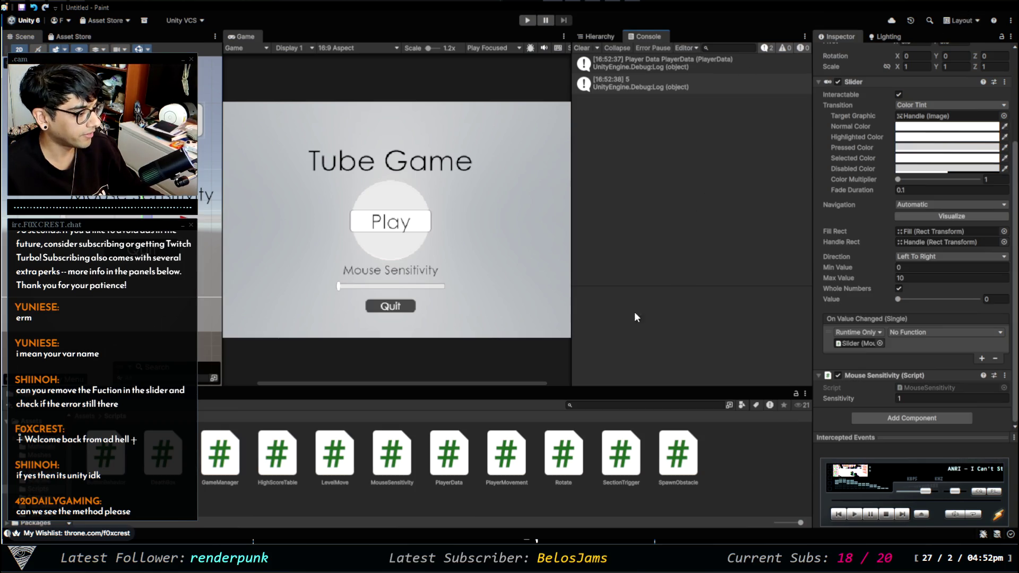
key("alt+Tab")
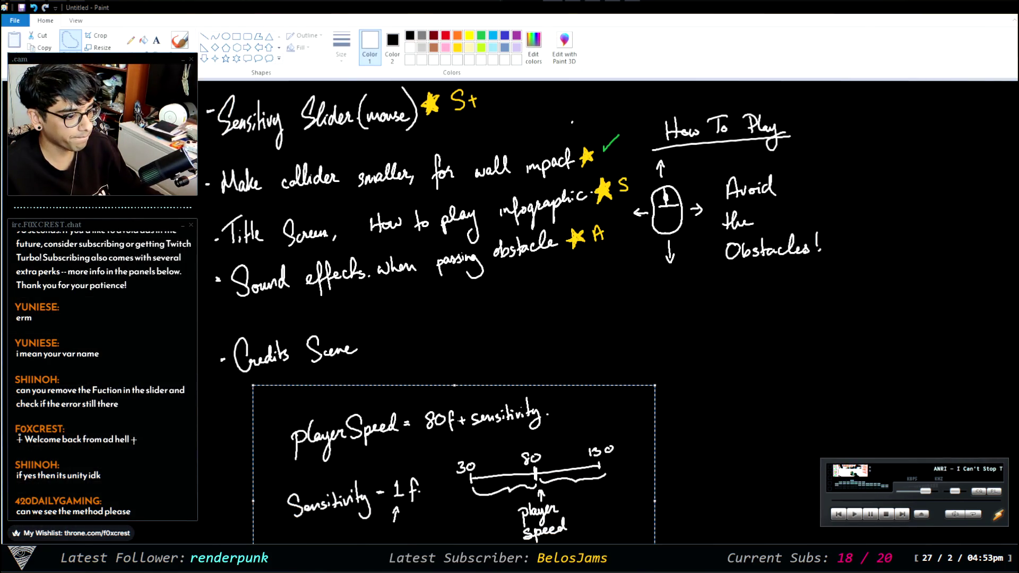
Copy PlayerData.Instance.mouseSensitivity from line 11 onto a new line 8 followed by '='
key("alt+Tab")
left_click(524, 42)
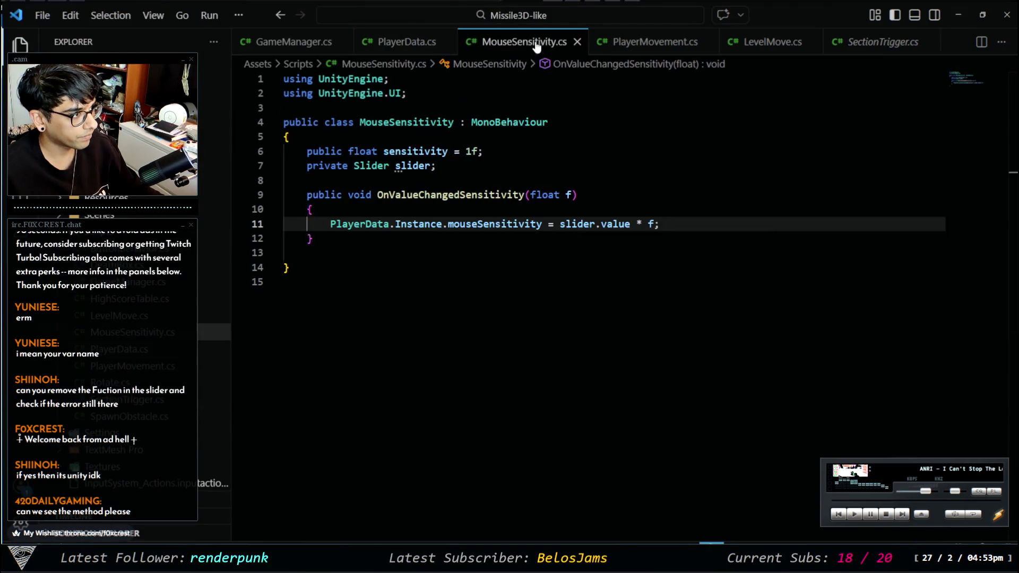
left_click_drag(327, 223, 661, 227)
left_click(662, 227)
key("shift+Home")
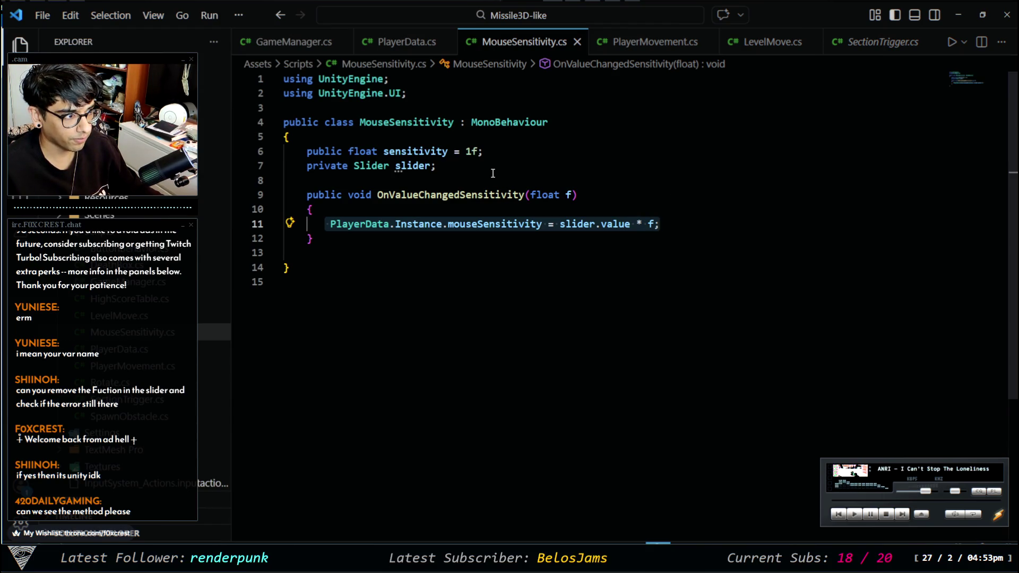
left_click_drag(544, 224, 329, 226)
key("ctrl+c")
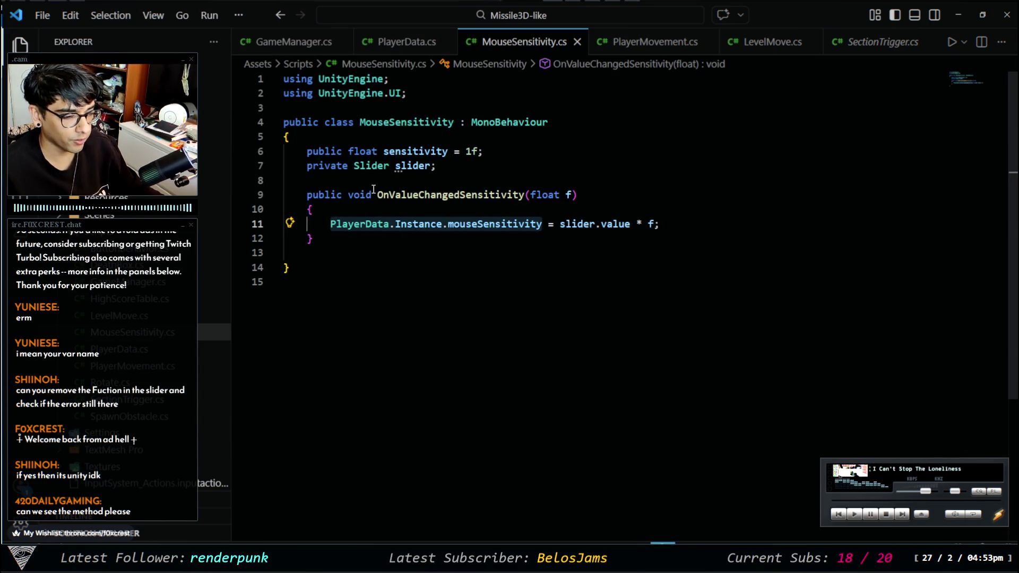
left_click(454, 170)
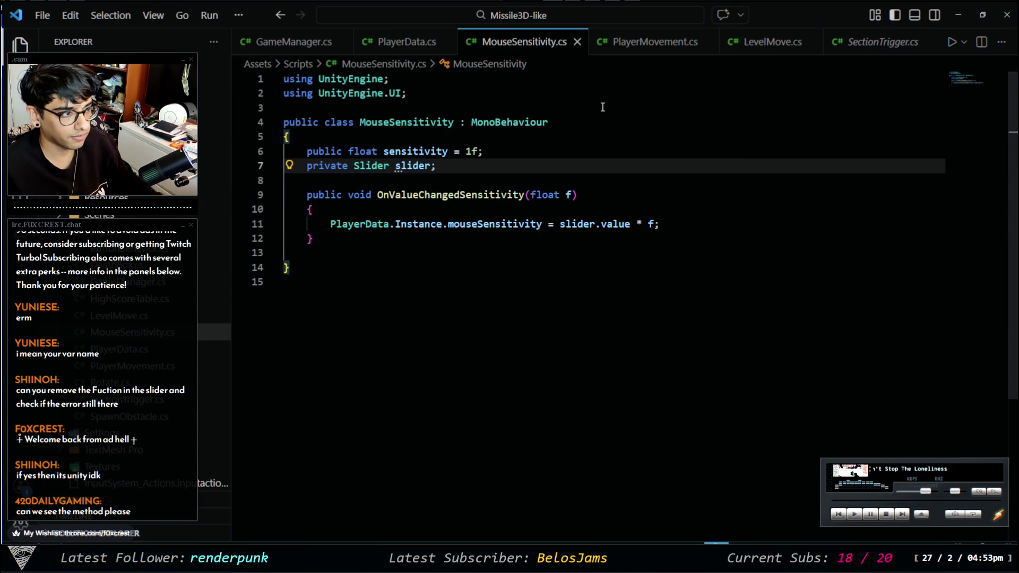
key("Return")
key("ctrl+v")
type("=")
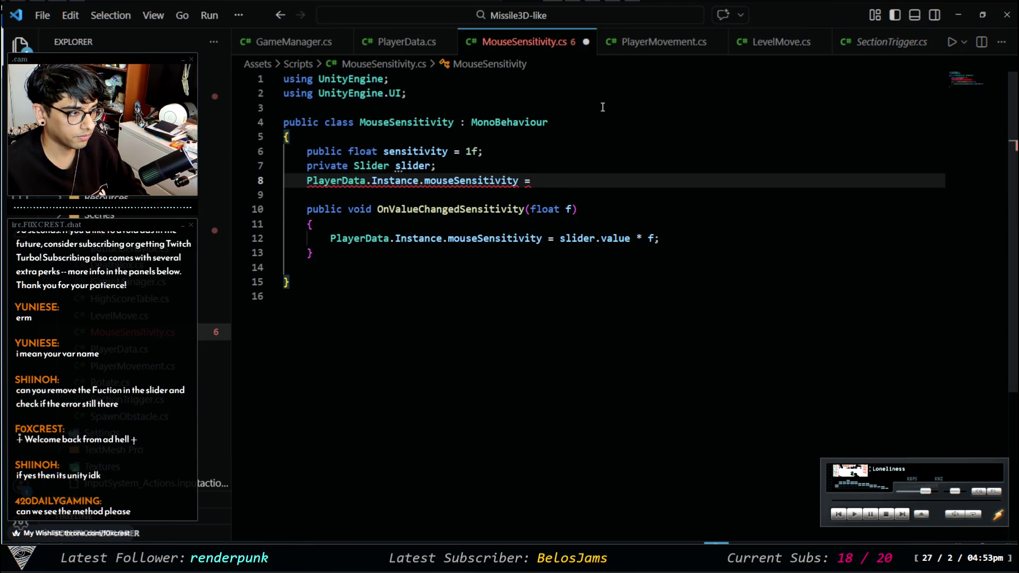
Replace line 8's dangling '=' with a mouseSens; declaration
key("BackSpace")
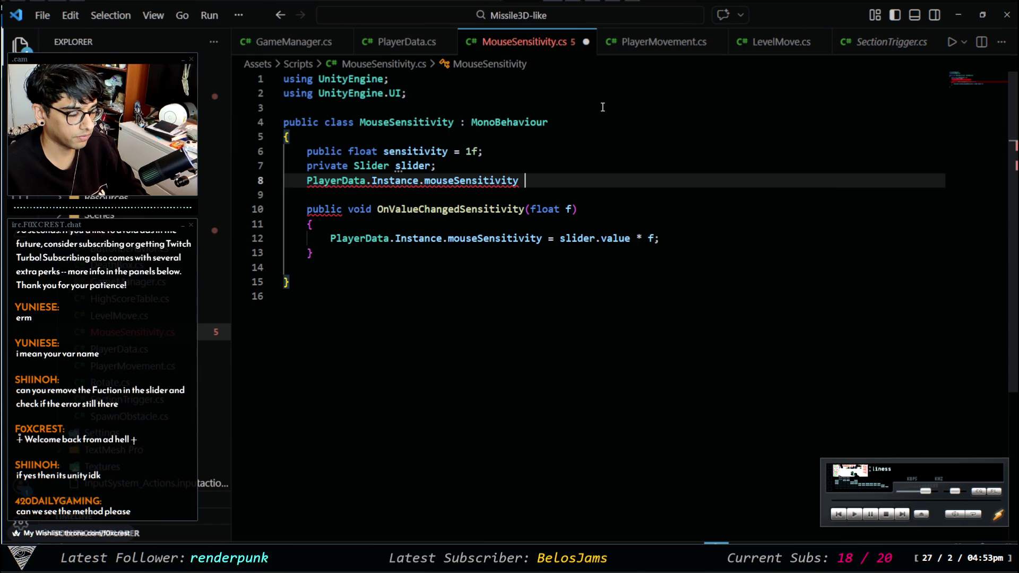
type("Mouse")
key("ctrl+BackSpace")
type("mouseSens;")
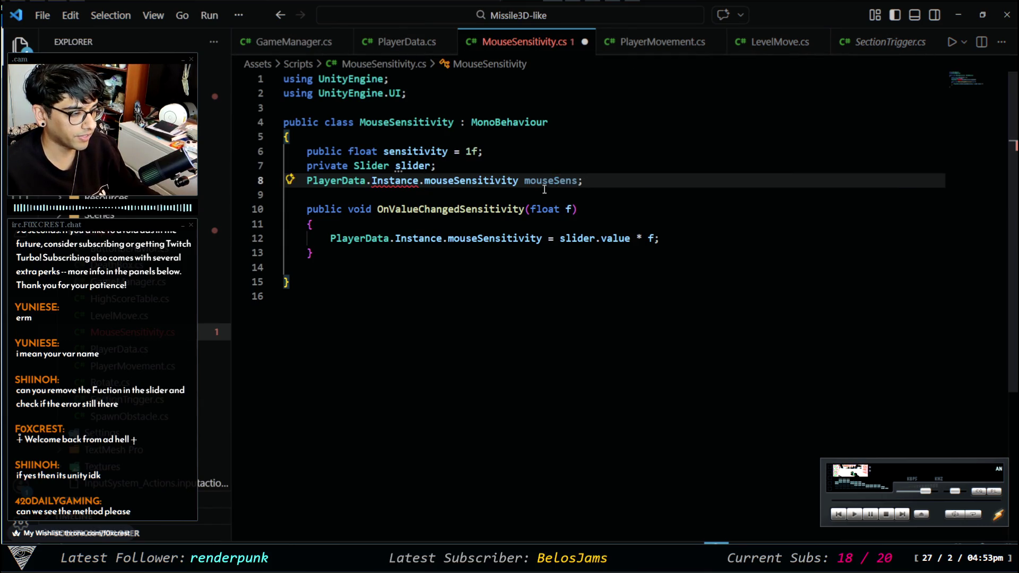
mouse_move(387, 182)
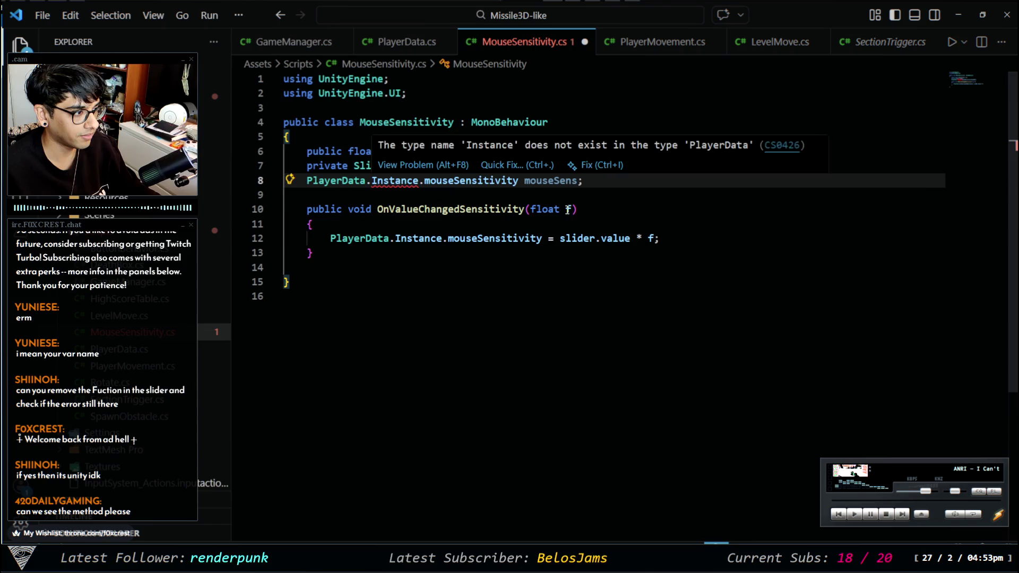
Check PlayerData.cs's static Instance field
left_click(404, 42)
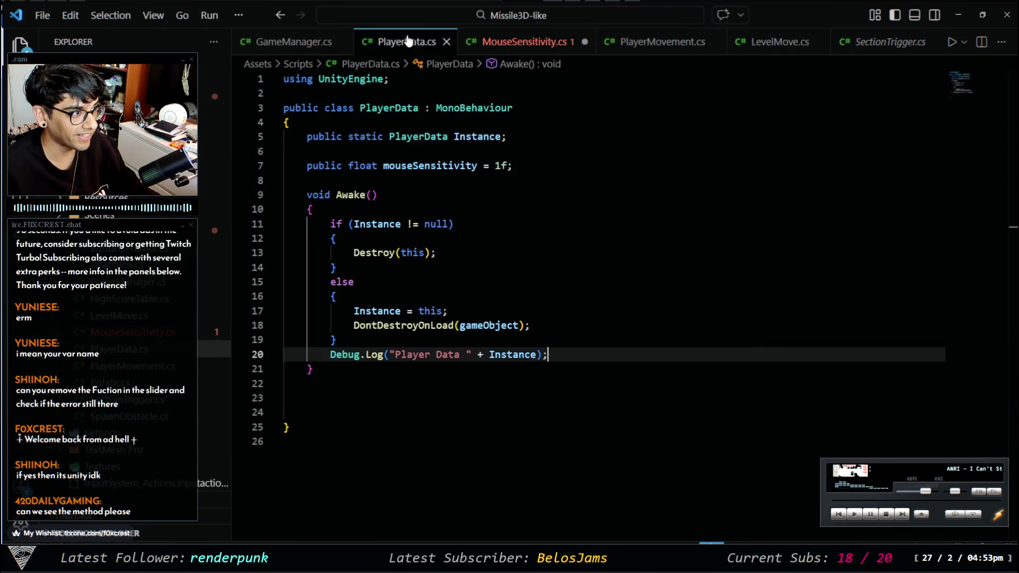
left_click(452, 139)
left_click(512, 14)
left_click(801, 105)
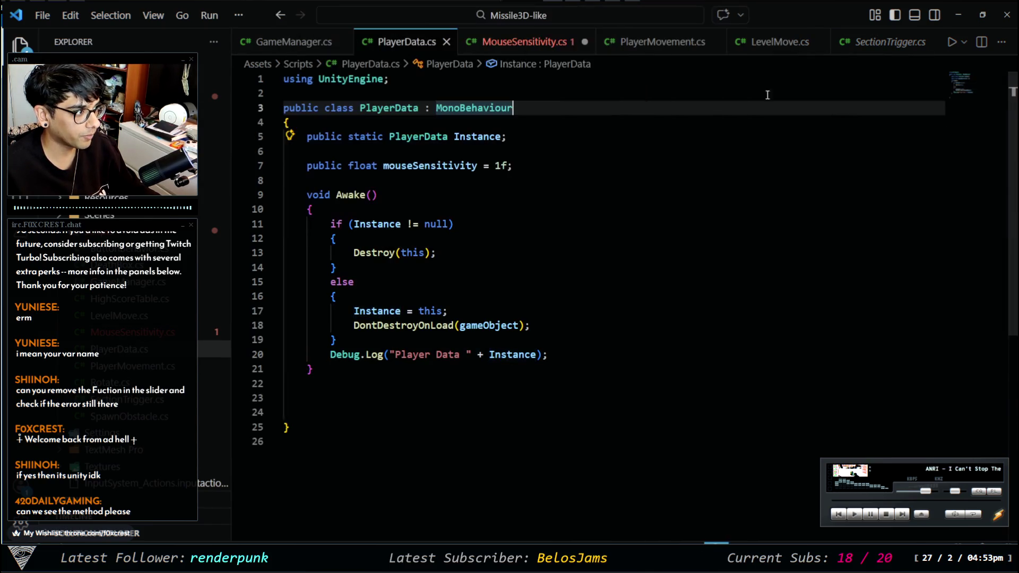
Swap line 12's sensitivity reference for mouseSens and save, then undo back to the original
left_click(525, 42)
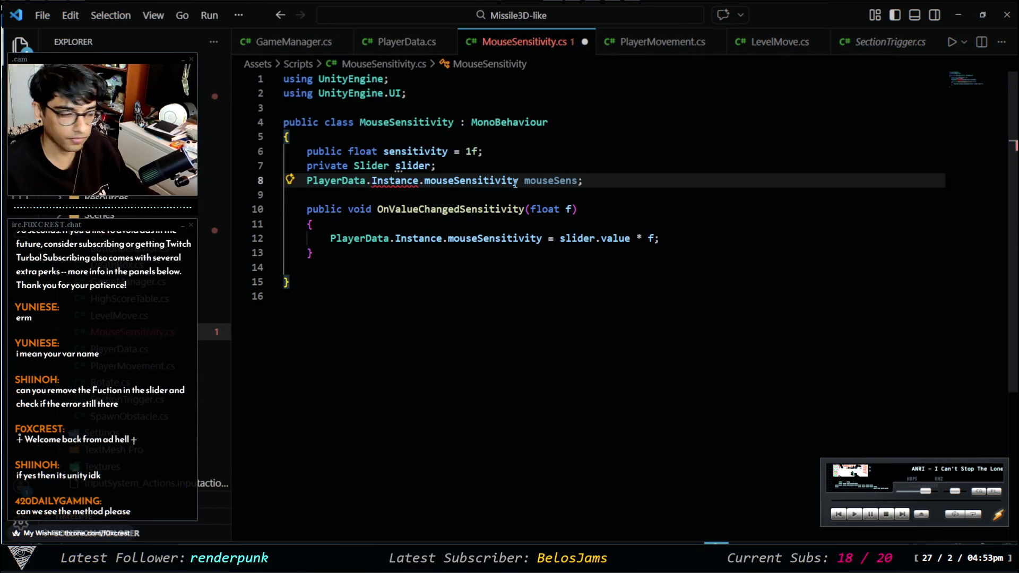
double_click(543, 180)
key("ctrl+c")
left_click_drag(542, 238, 330, 238)
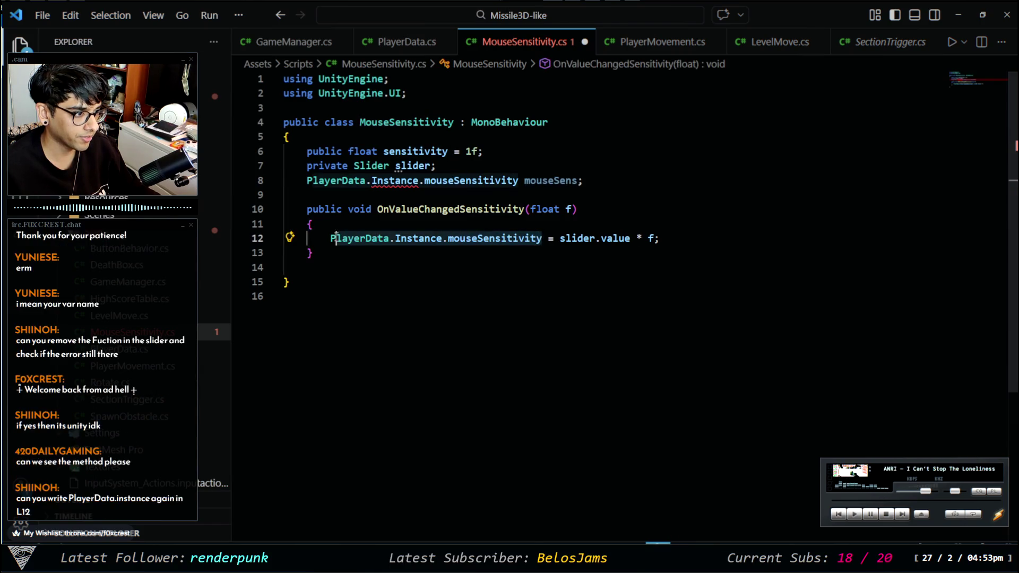
key("ctrl+v")
key("Delete")
key("ctrl+s")
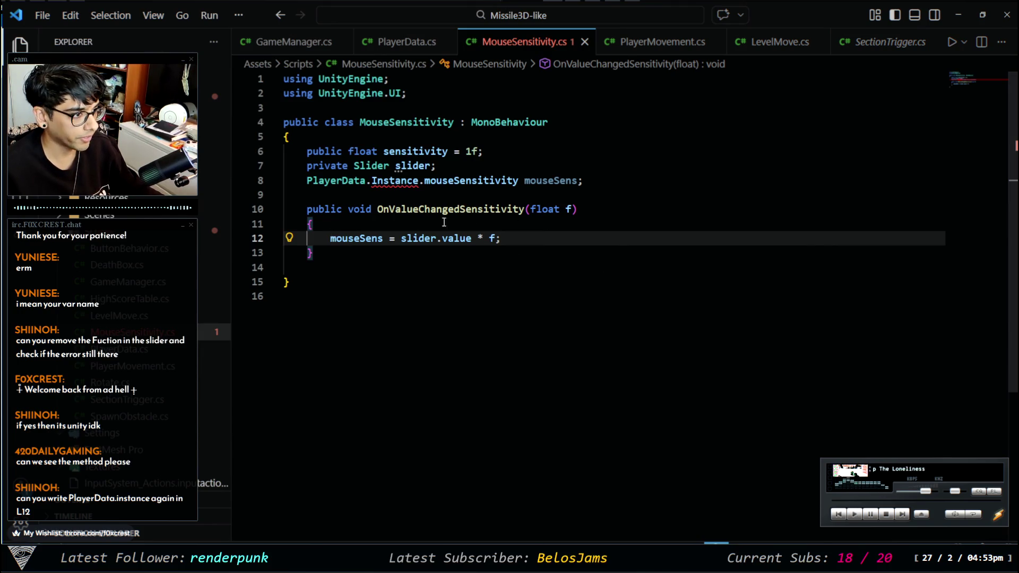
key("ctrl+z")
key("ctrl+z")
key("ctrl+z")
key("ctrl+z")
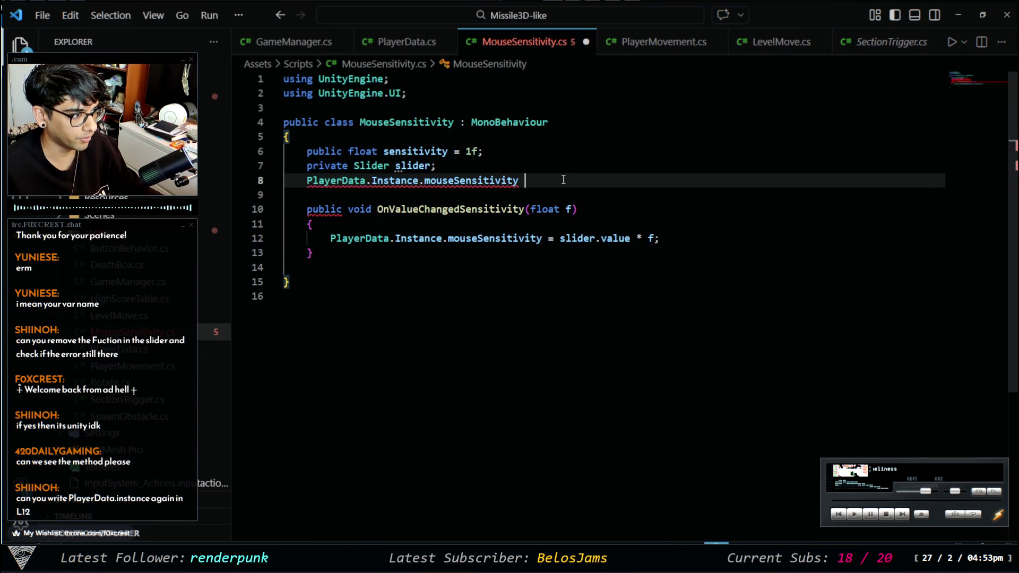
key("ctrl+z")
key("ctrl+z")
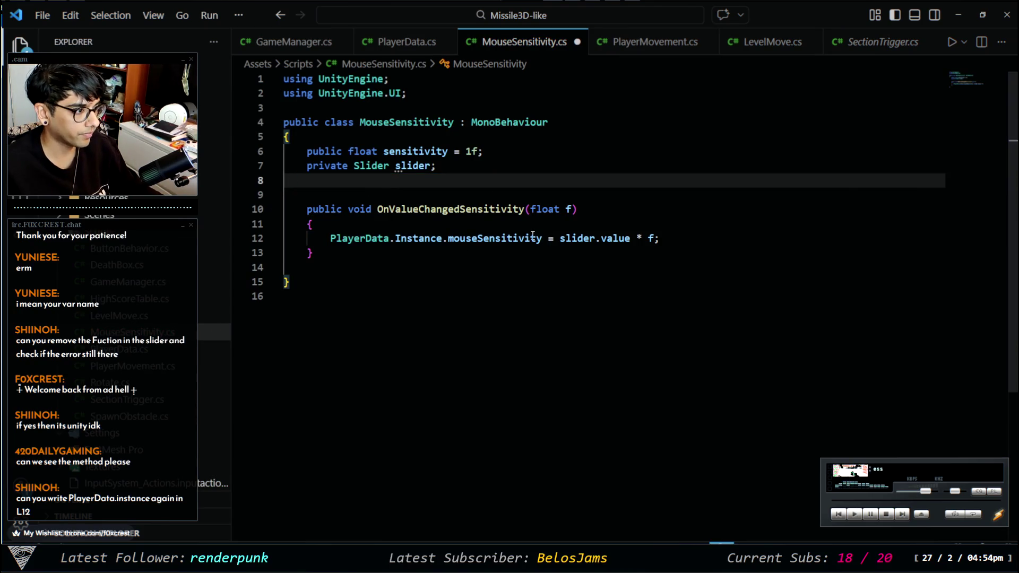
Retype line 12's target as PlayerData.Instance.mouseSensitivity via autocomplete, then switch to Paint
left_click_drag(542, 238, 325, 237)
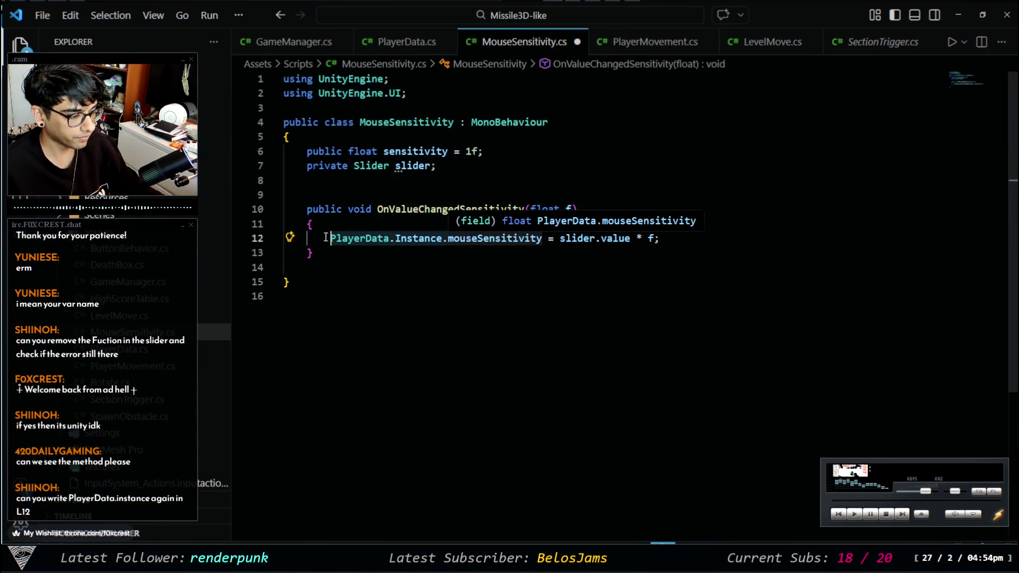
type("PlayerData.")
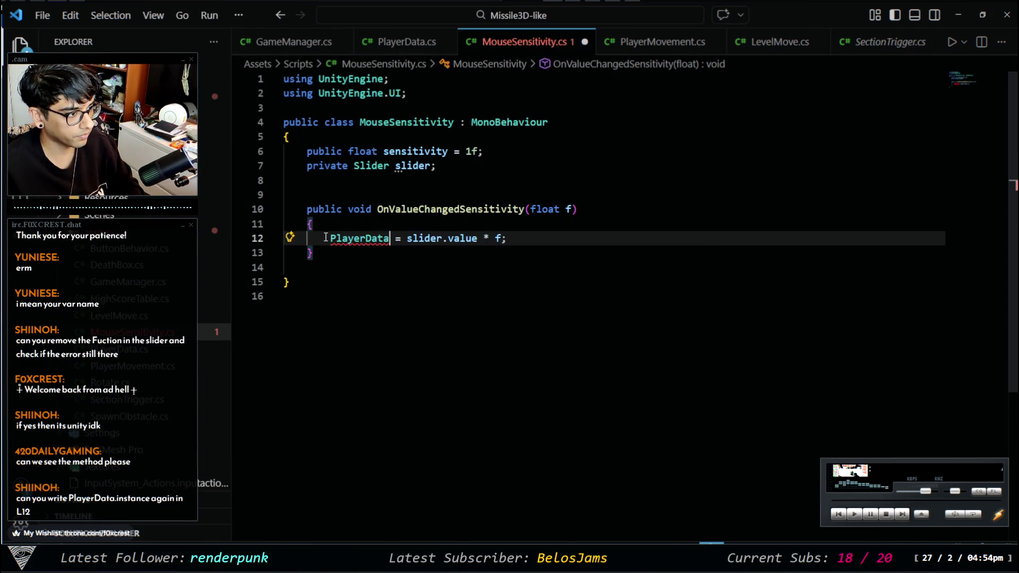
type("insta")
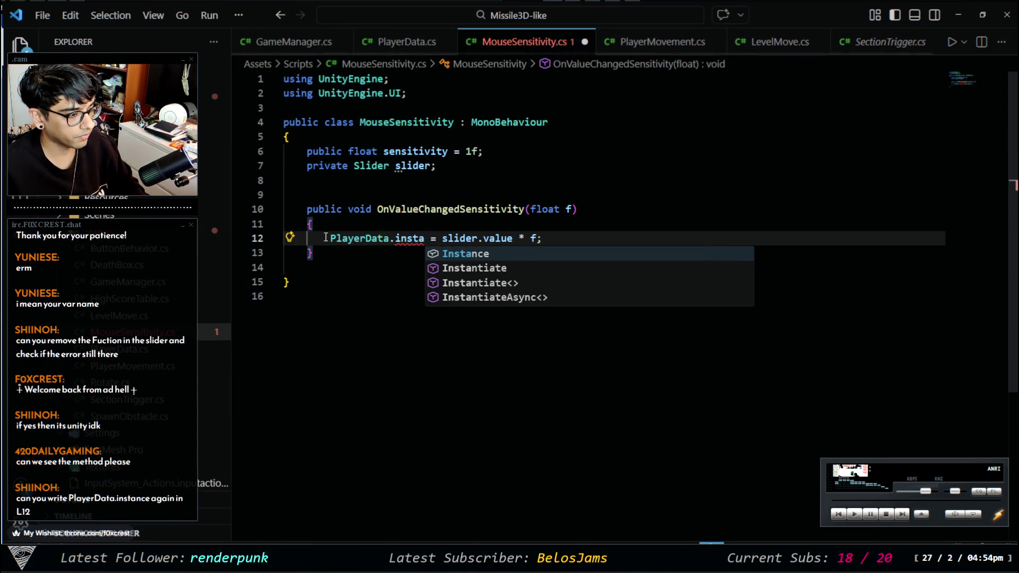
key("Tab")
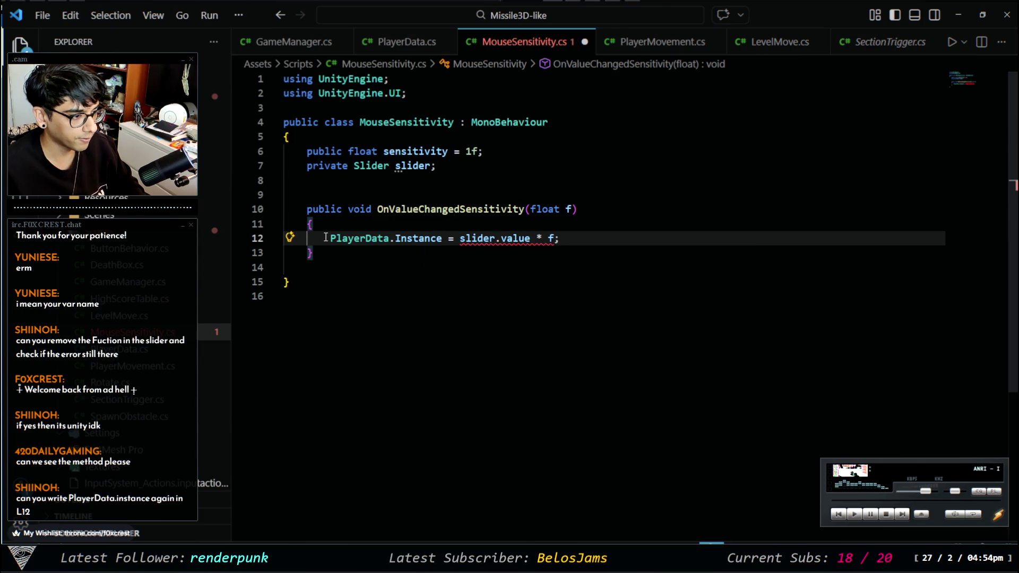
type(".")
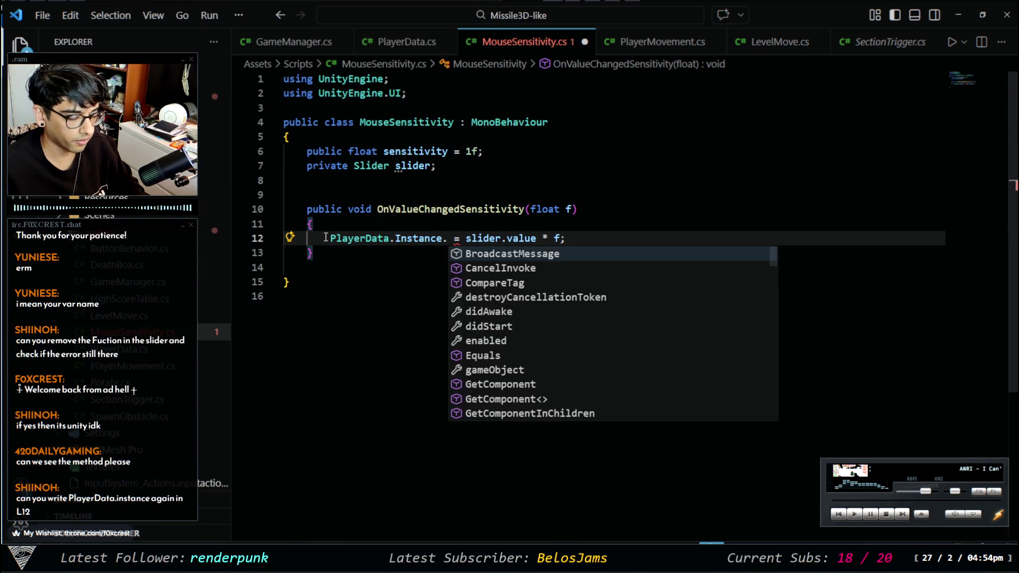
type("m")
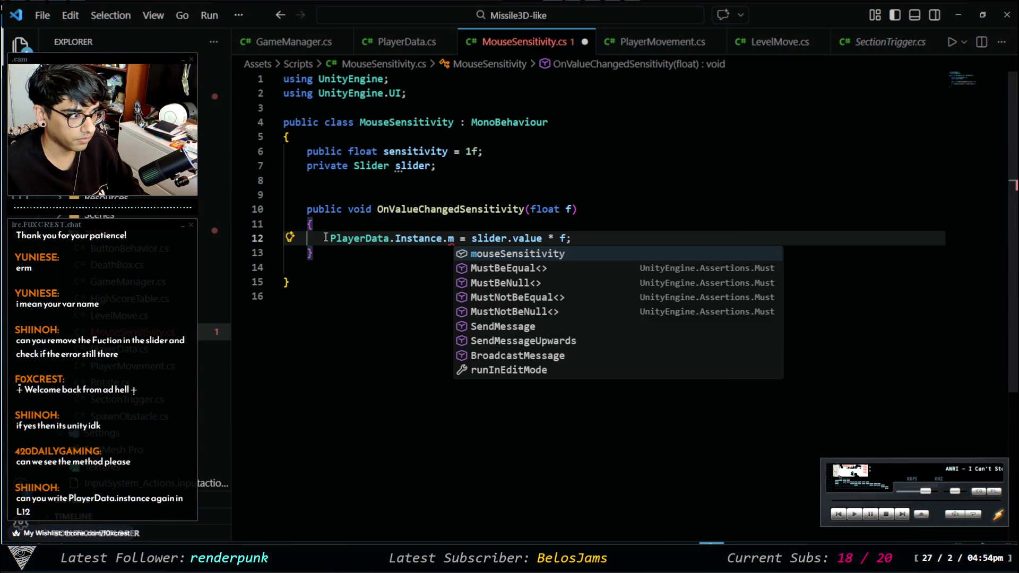
key("Tab")
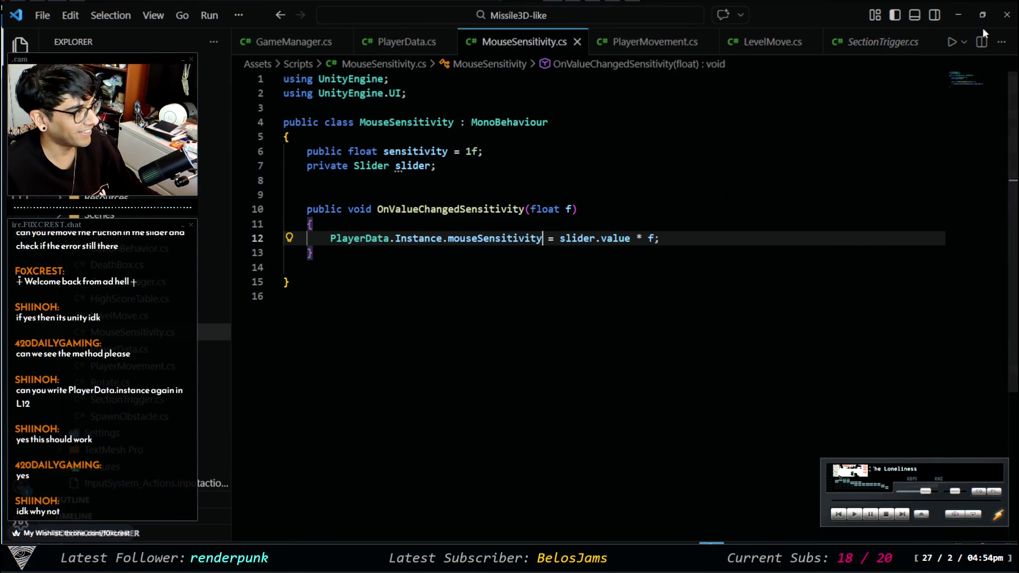
key("alt+Tab")
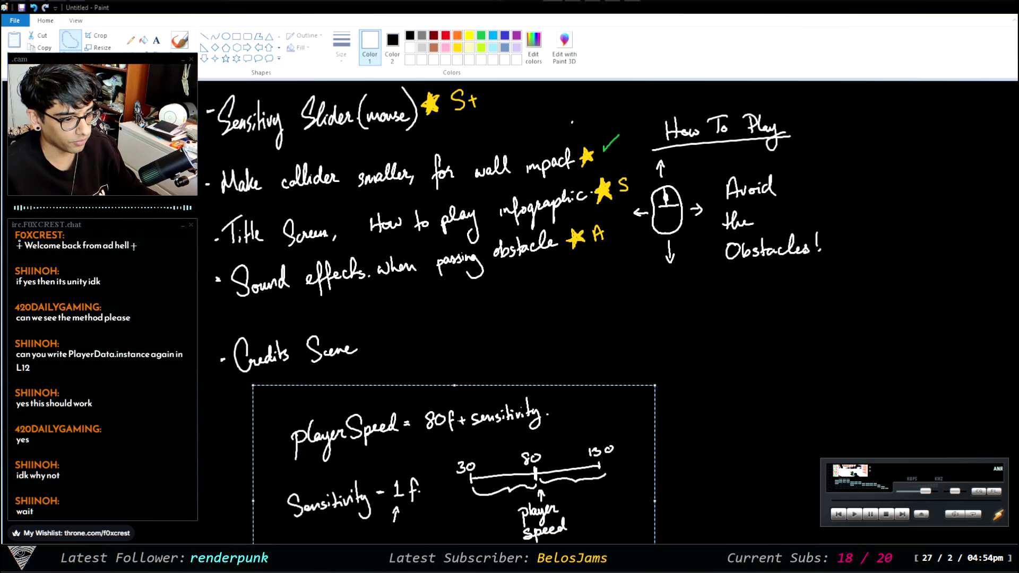
Read the playerSpeed = 80f + sensitivity notes, then return to VS Code
key("alt+Tab")
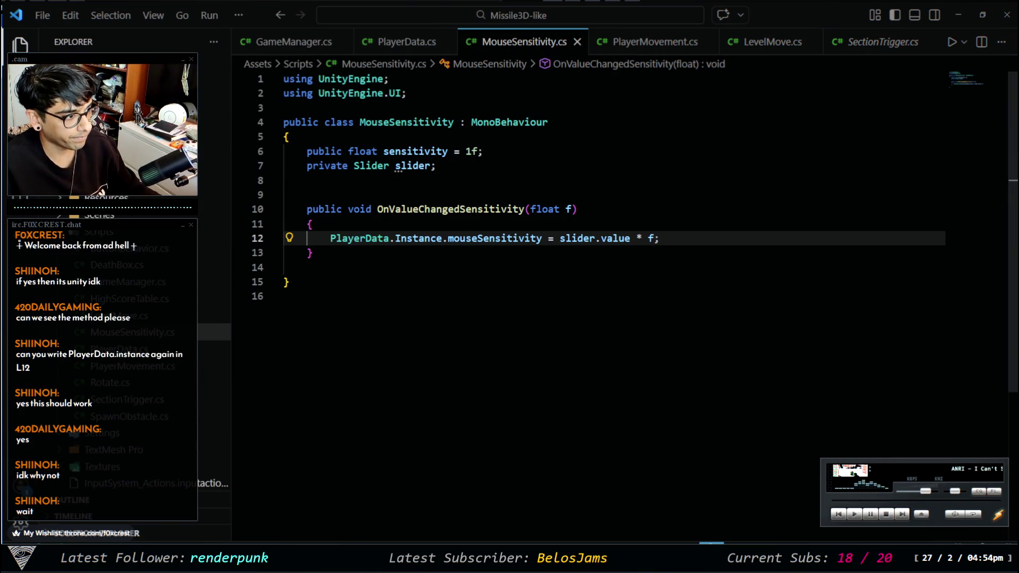
Switch to the Unity editor showing the Tube Game menu's sensitivity Slider
key("alt+Tab")
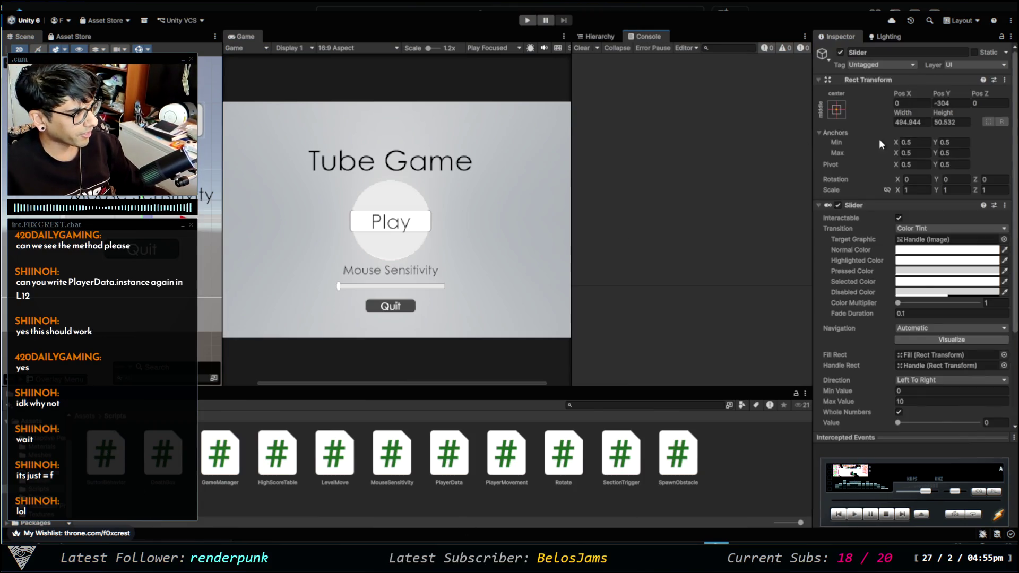
Set the Slider's Min Value to 1 and back to 0, then enter Play mode
scroll(874, 345, "down", 3)
scroll(872, 302, "up", 2)
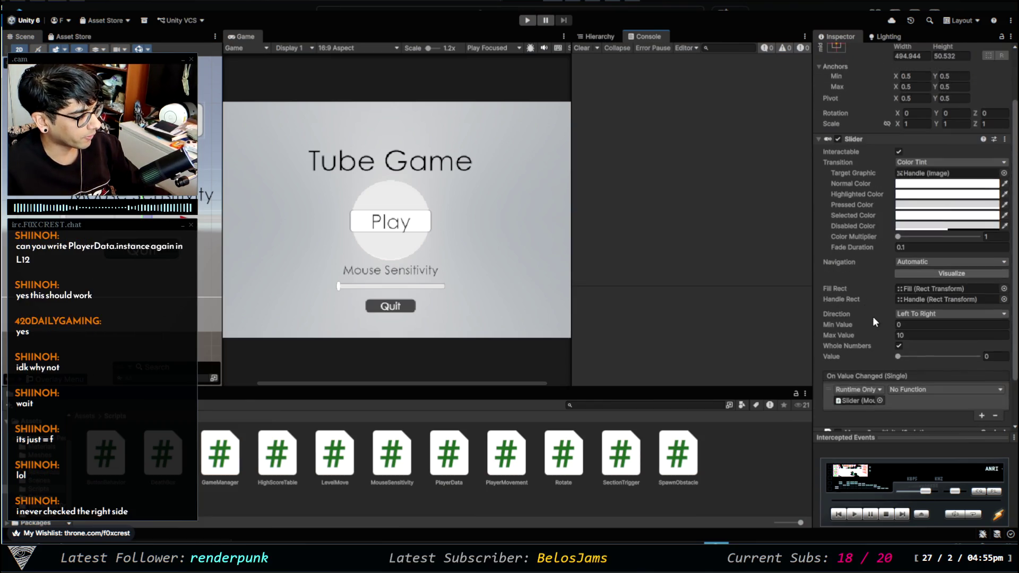
scroll(921, 338, "down", 2)
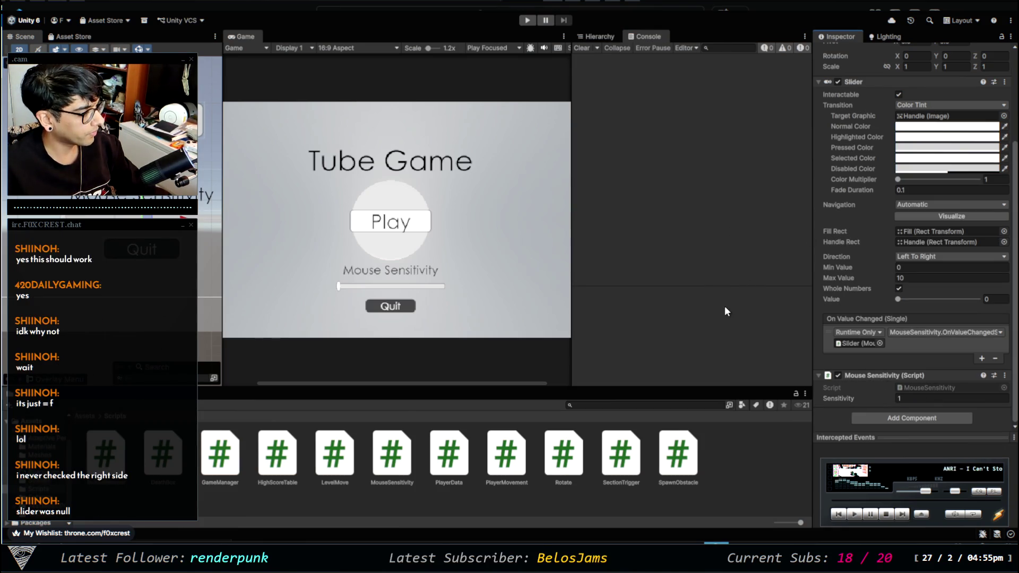
left_click(915, 268)
type("1")
key("Return")
left_click(910, 265)
type("0")
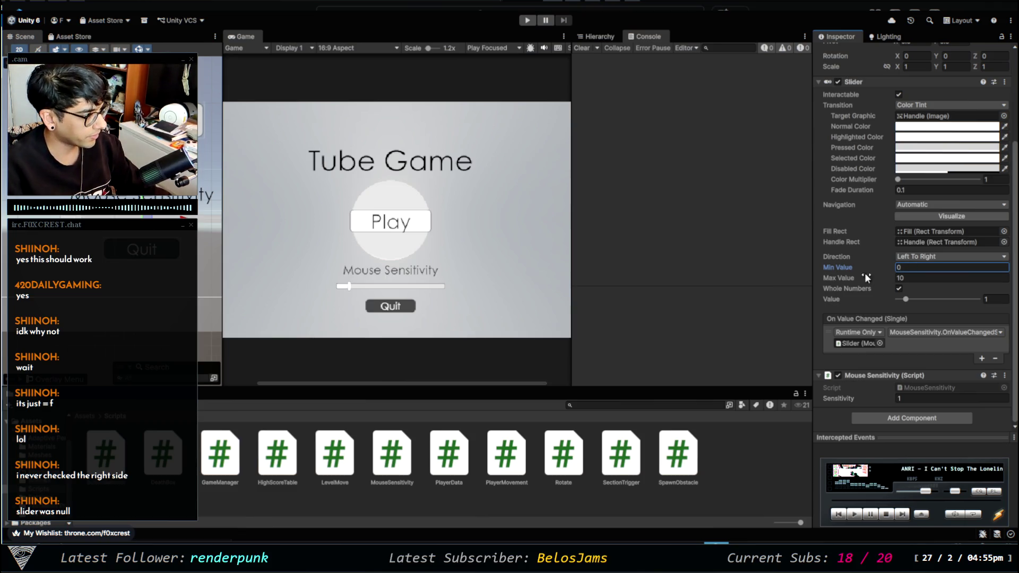
key("Return")
left_click(525, 20)
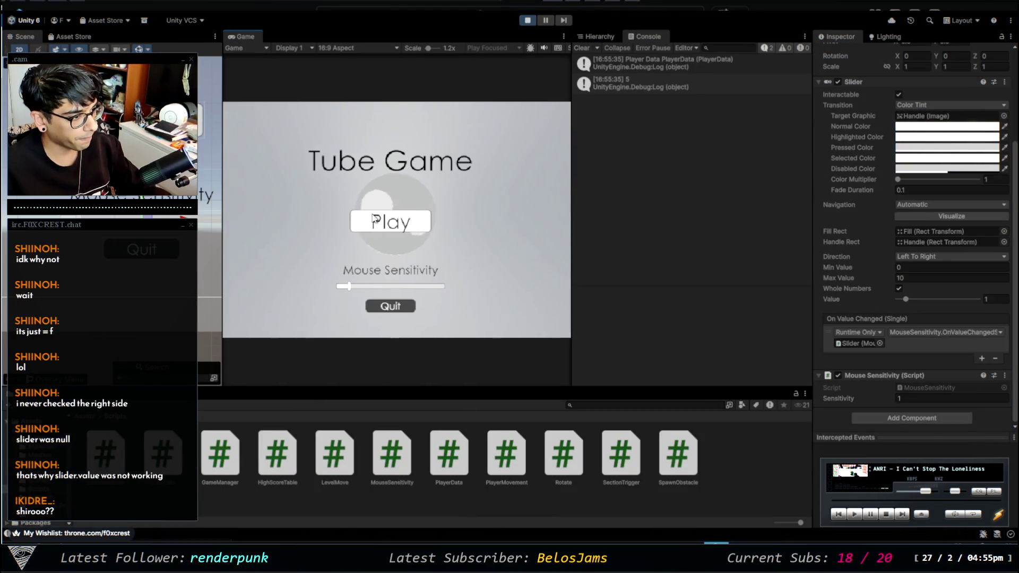
Try mouse sensitivity values, reset it to 0, play a round, then stop play mode
left_click(386, 288)
mouse_move(386, 288)
left_mouse_down()
mouse_move(436, 292)
mouse_move(385, 280)
mouse_move(417, 286)
mouse_move(350, 287)
mouse_move(440, 295)
left_mouse_up()
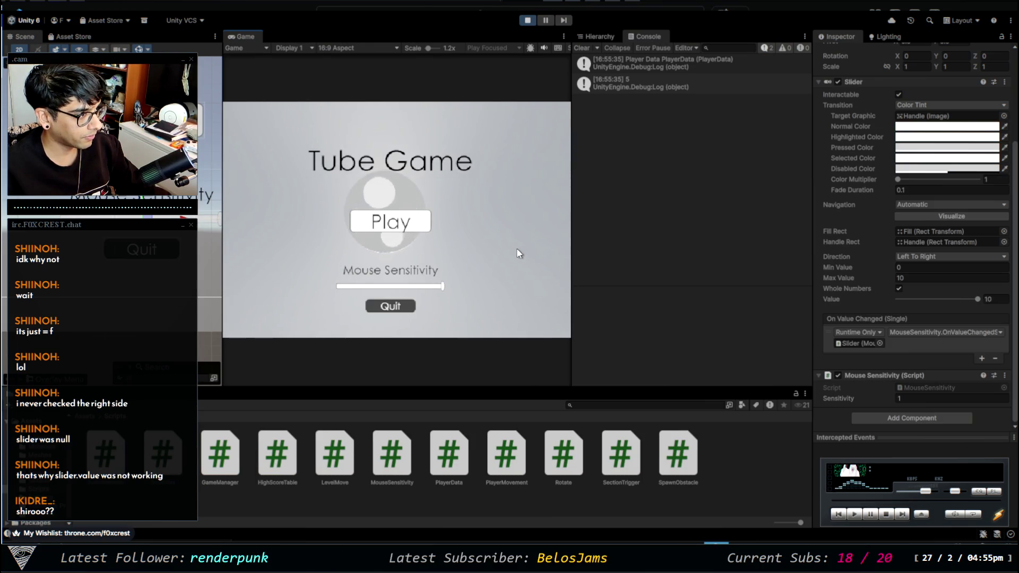
left_click(340, 287)
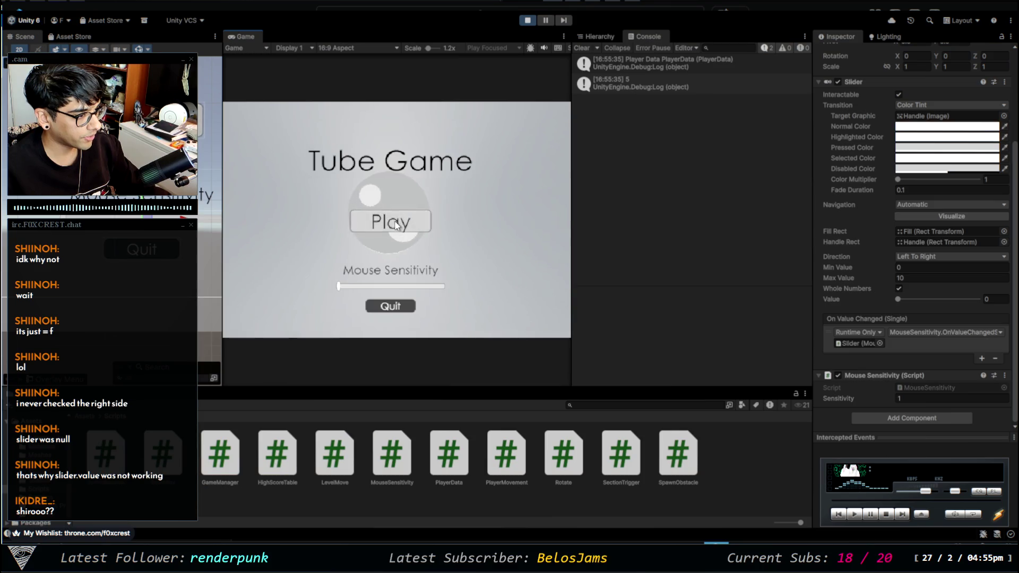
left_click(391, 221)
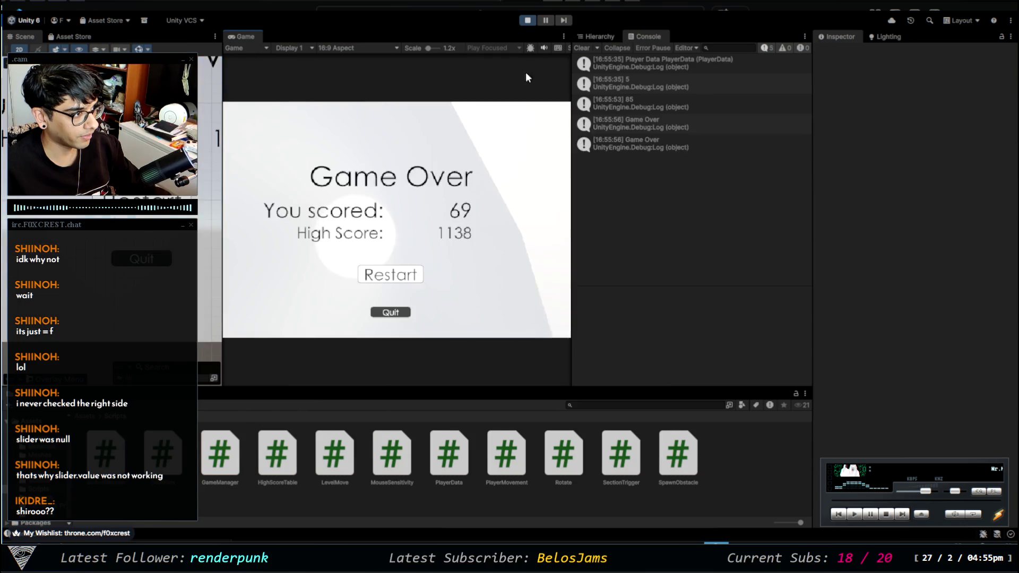
left_click(527, 20)
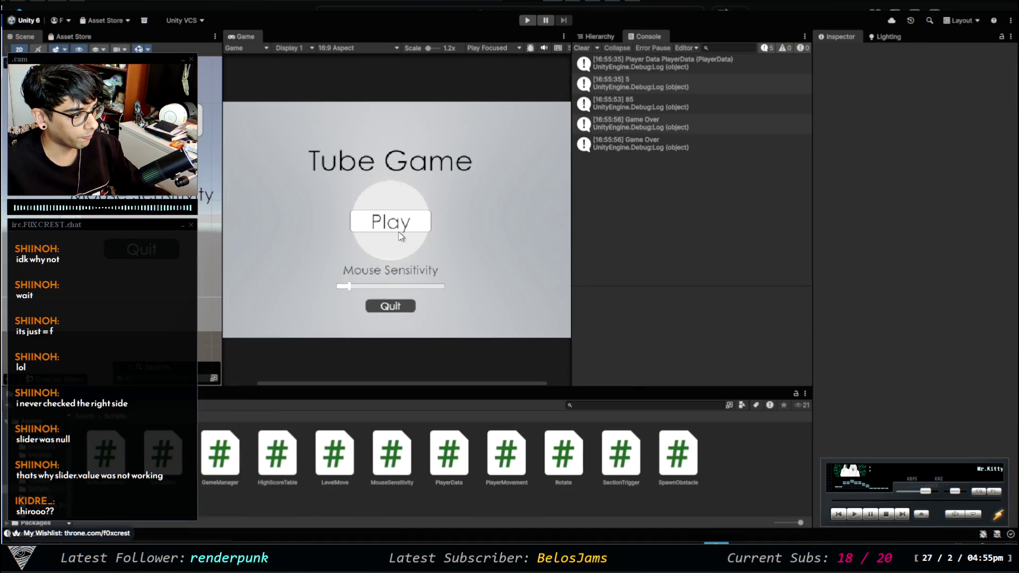
Replay with sensitivity at maximum, find the logged 95 in the Console, and stop
left_click(527, 21)
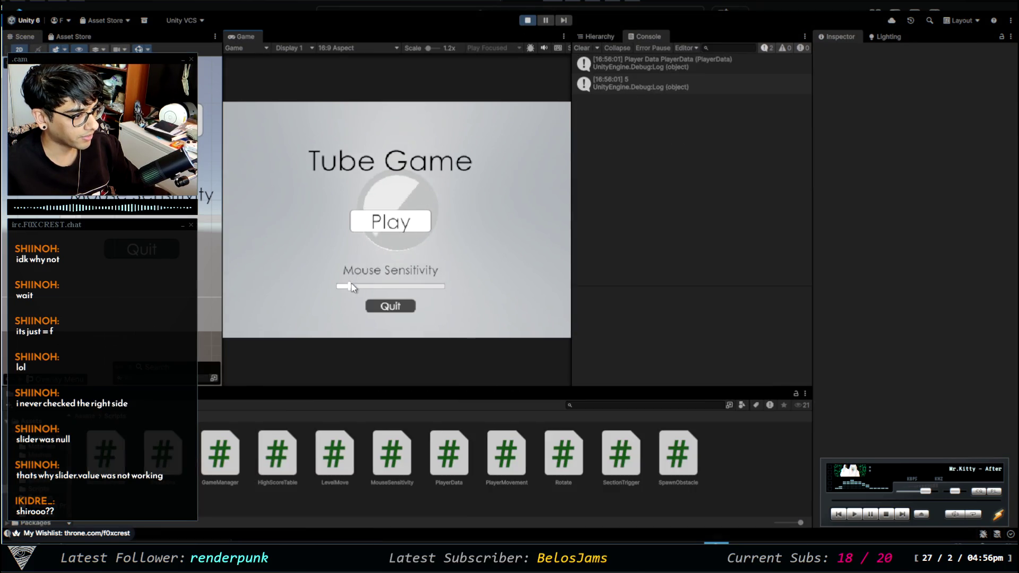
left_click_drag(350, 287, 439, 288)
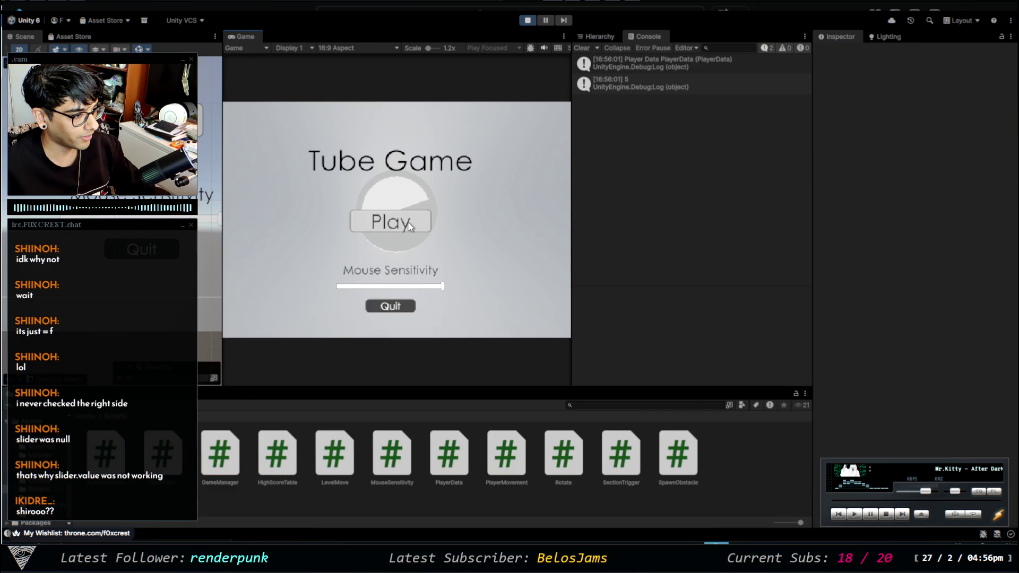
left_click(409, 226)
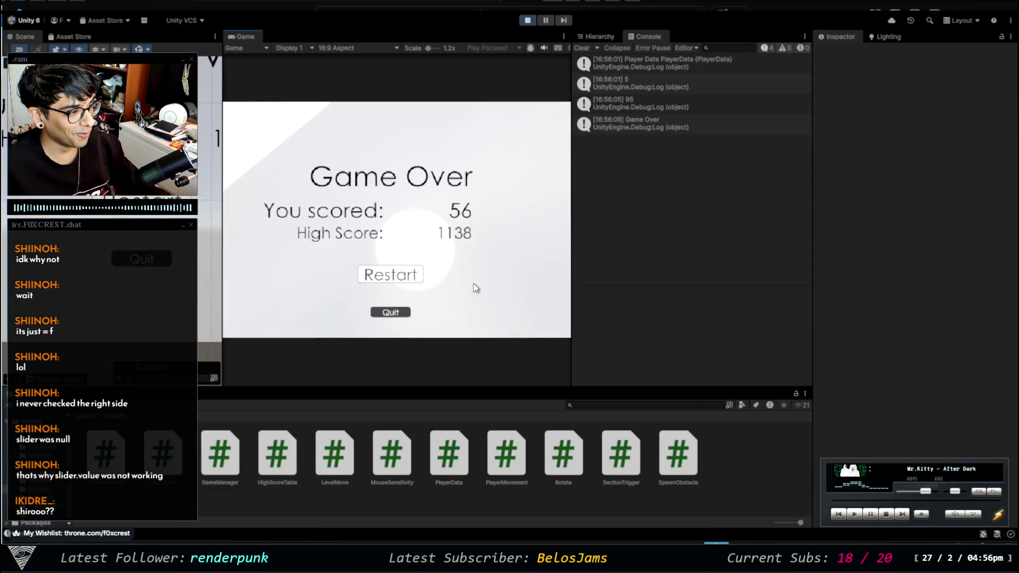
left_click(664, 107)
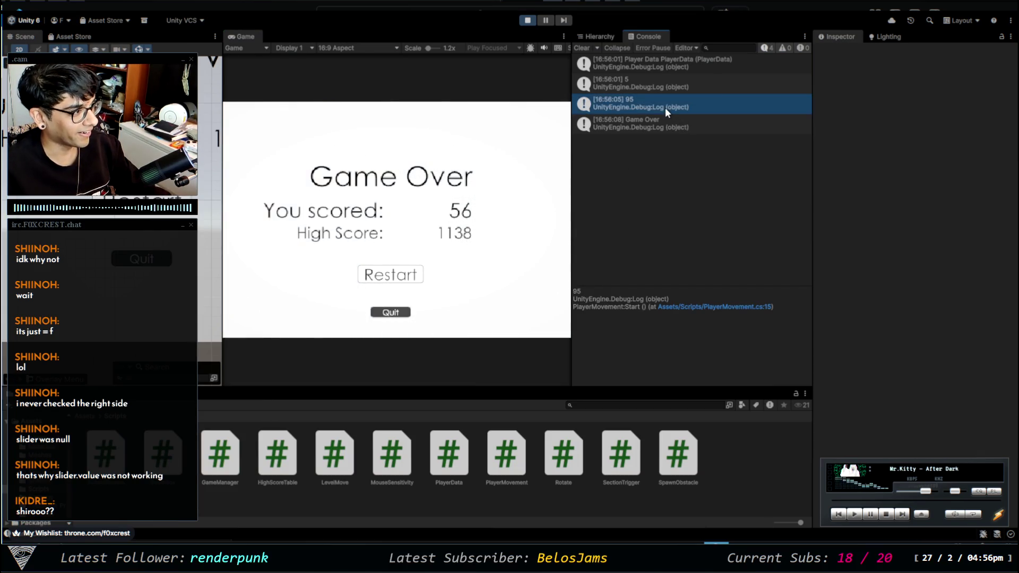
left_click(525, 21)
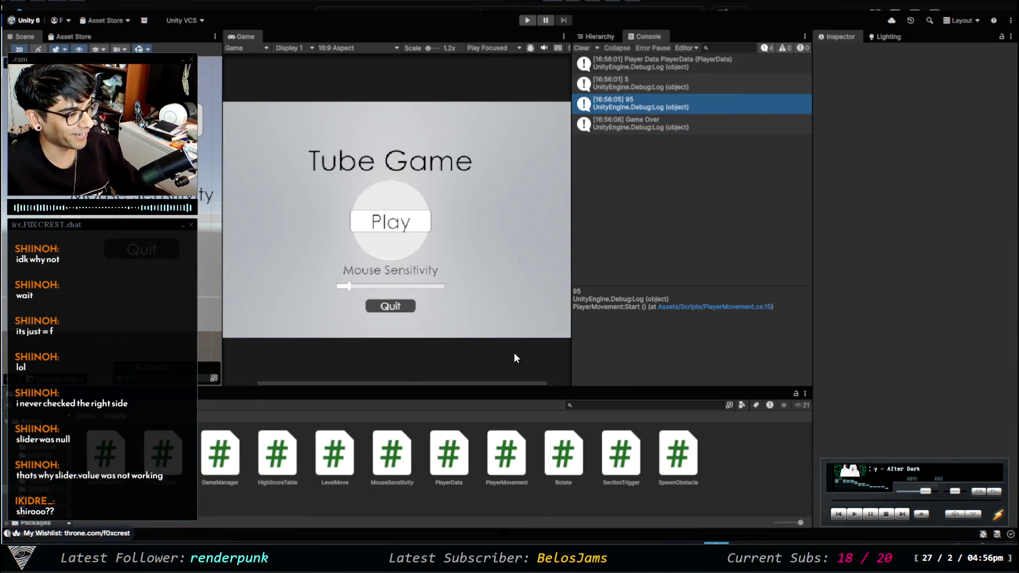
Dock the Console log in place of the project file browser and widen the Game view
mouse_move(664, 36)
left_mouse_down()
mouse_move(120, 425)
mouse_move(187, 428)
left_mouse_up()
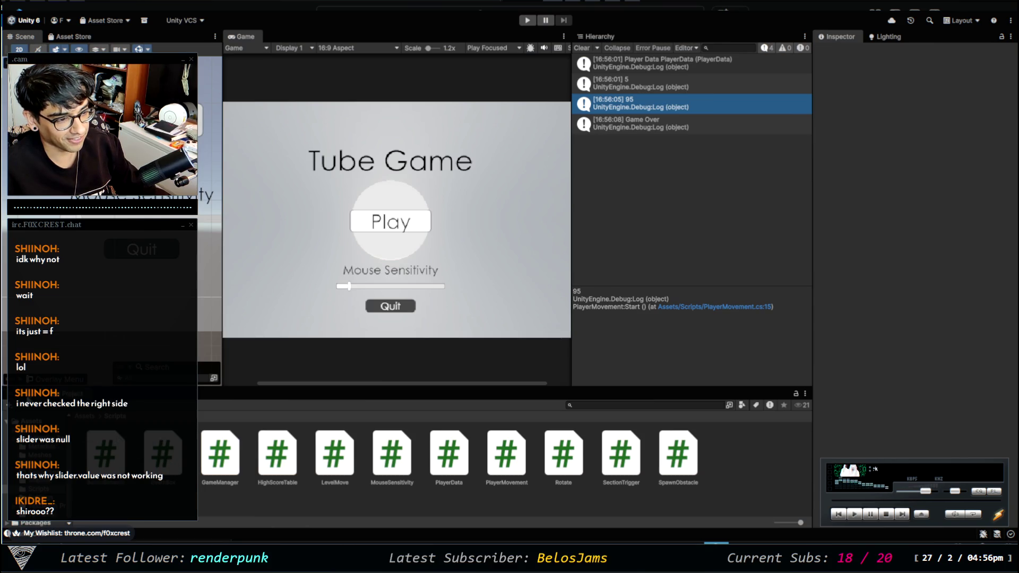
left_click_drag(187, 429, 69, 399)
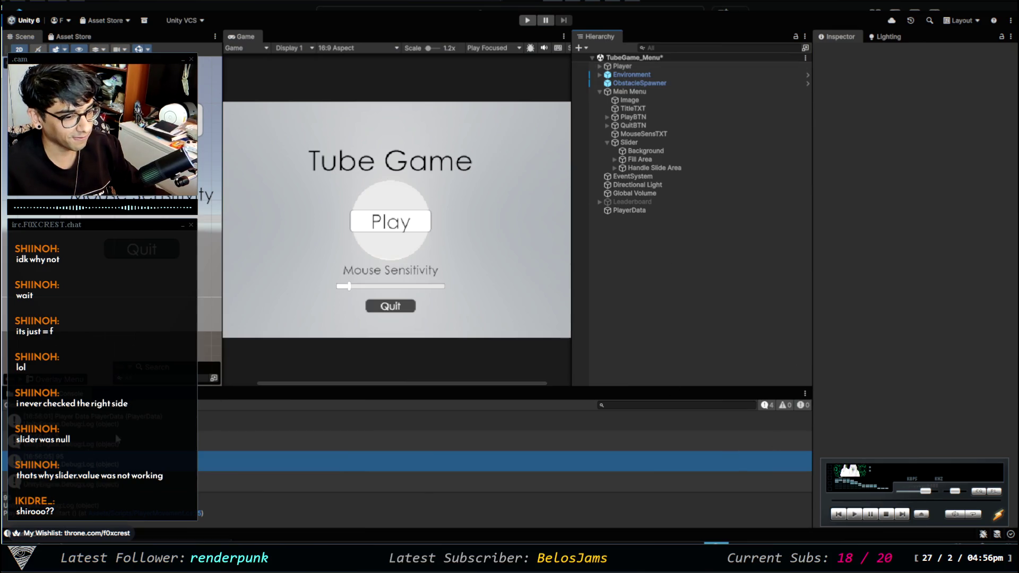
left_click(170, 446)
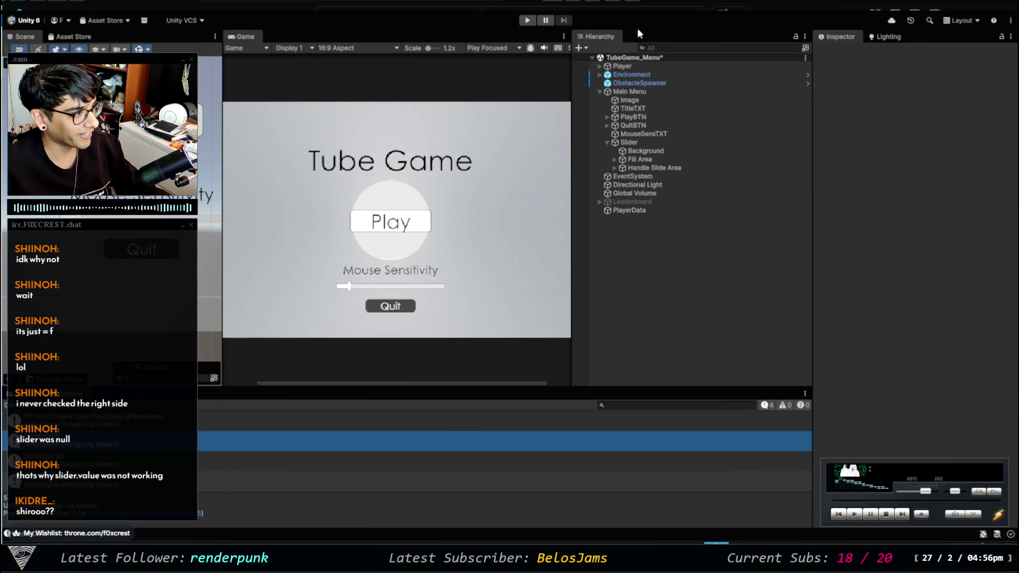
left_click_drag(572, 130, 613, 135)
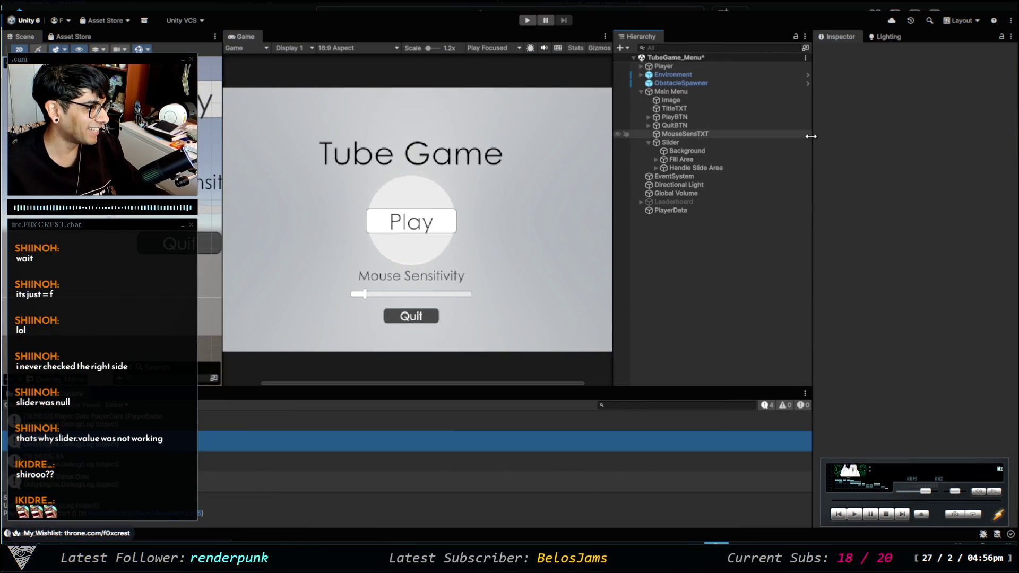
Review the menu's Image, MouseSensTXT label and Slider settings, noting the Slider's Max Value of 10
left_click(704, 101)
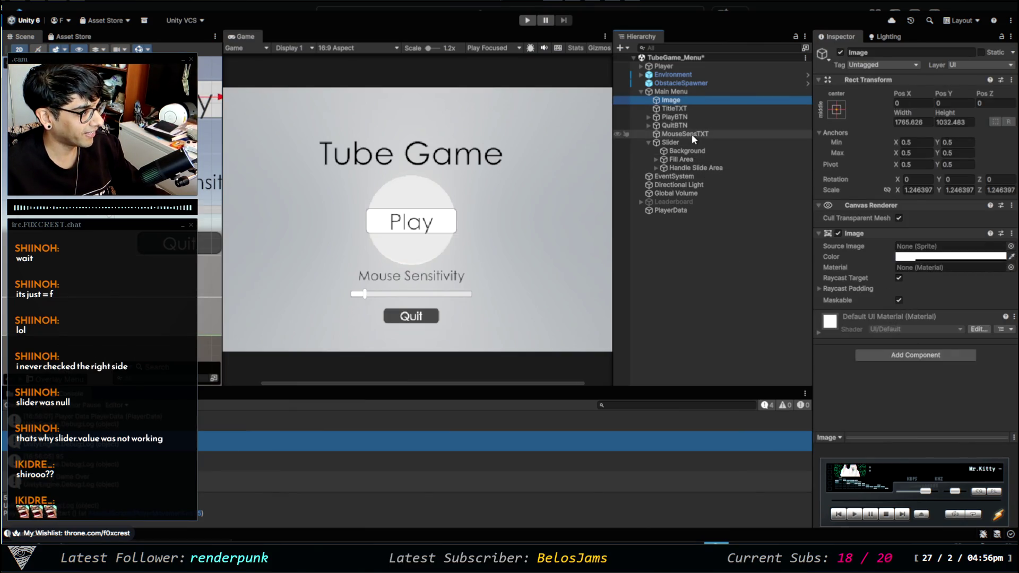
left_click(694, 133)
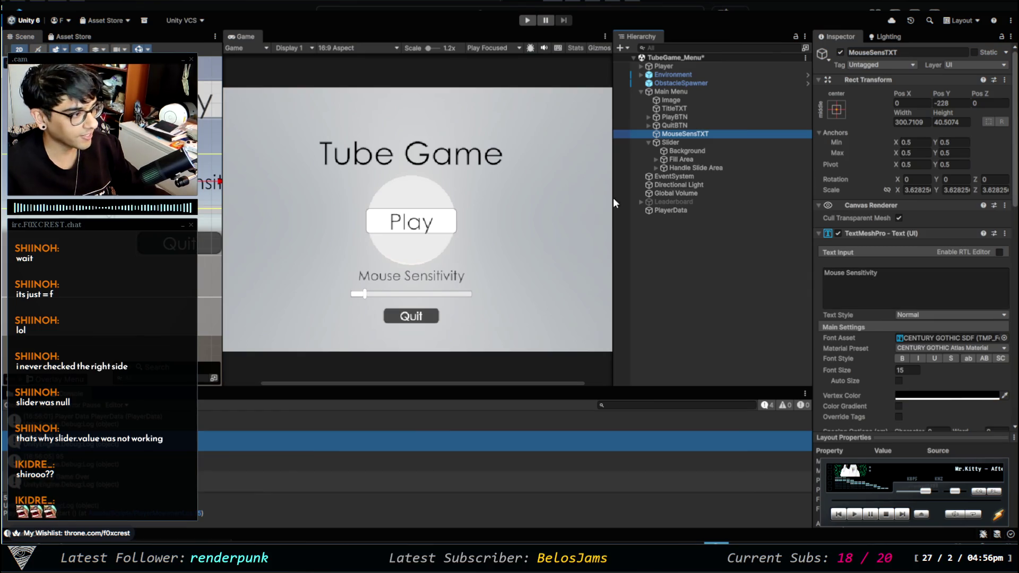
left_click(700, 167)
left_click(696, 143)
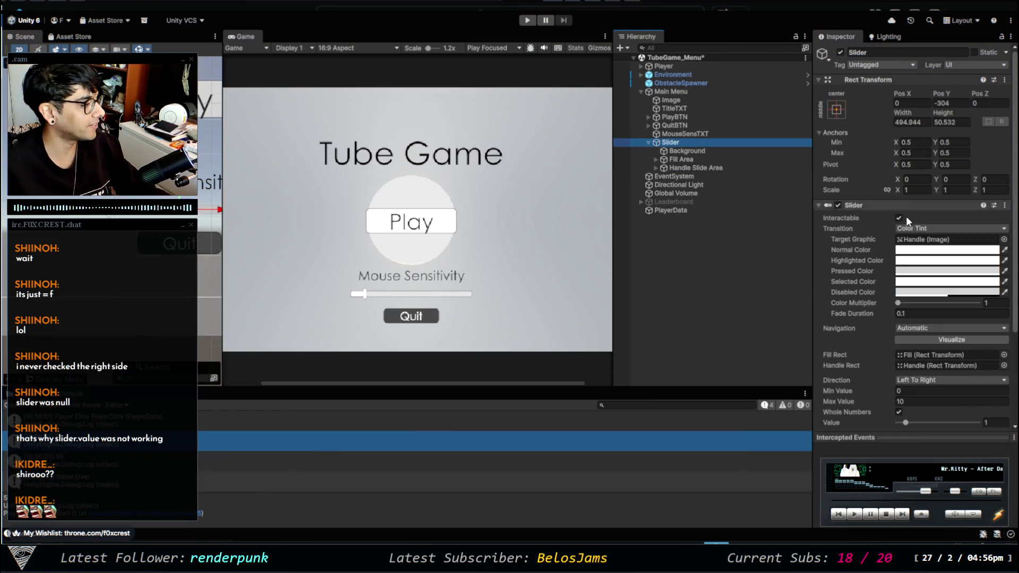
scroll(849, 340, "down", 3)
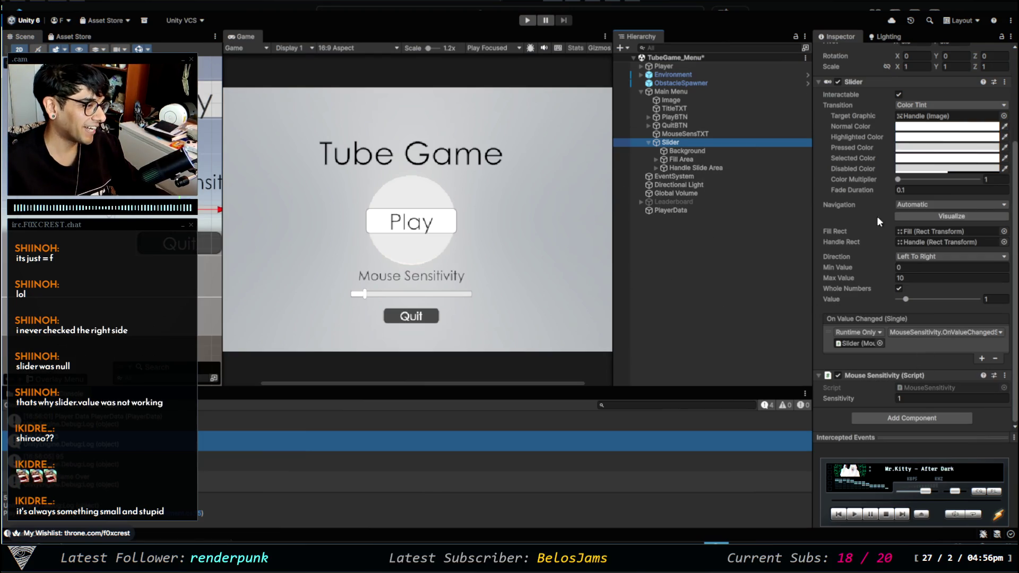
left_click(922, 277)
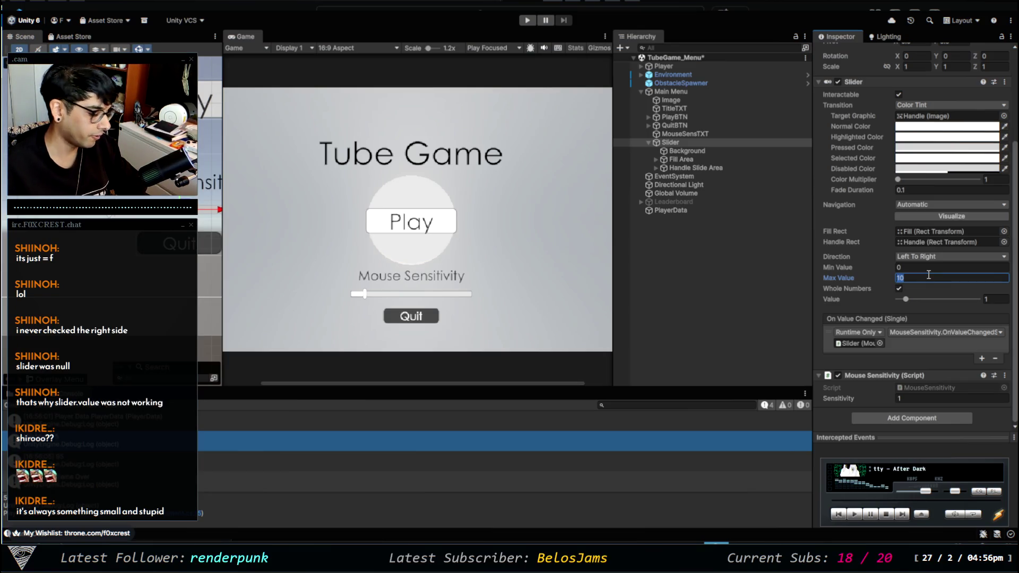
Inspect the Player's components and bring up PlayerMovement.cs in Visual Studio Code
left_click(683, 65)
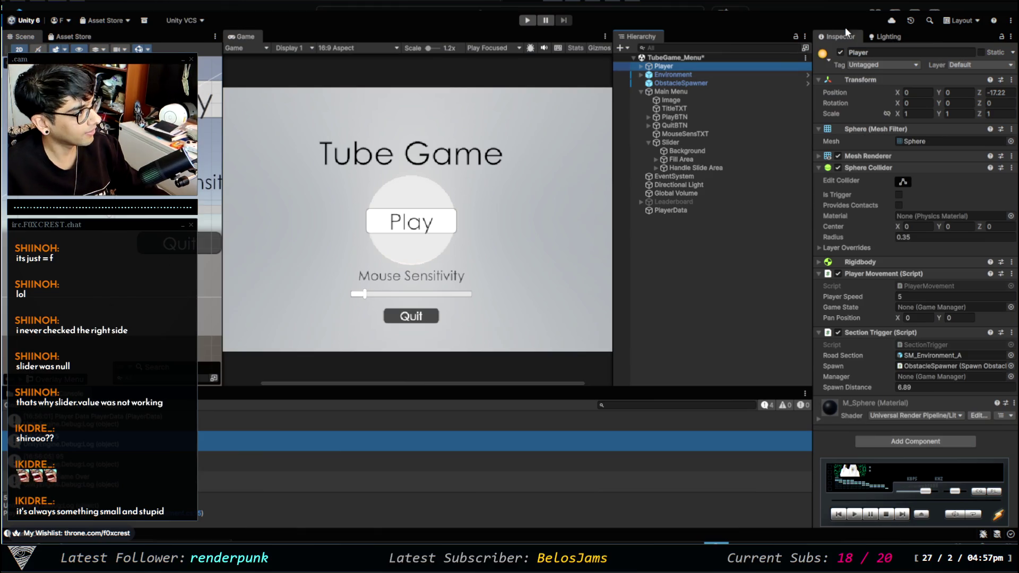
key("alt+Tab")
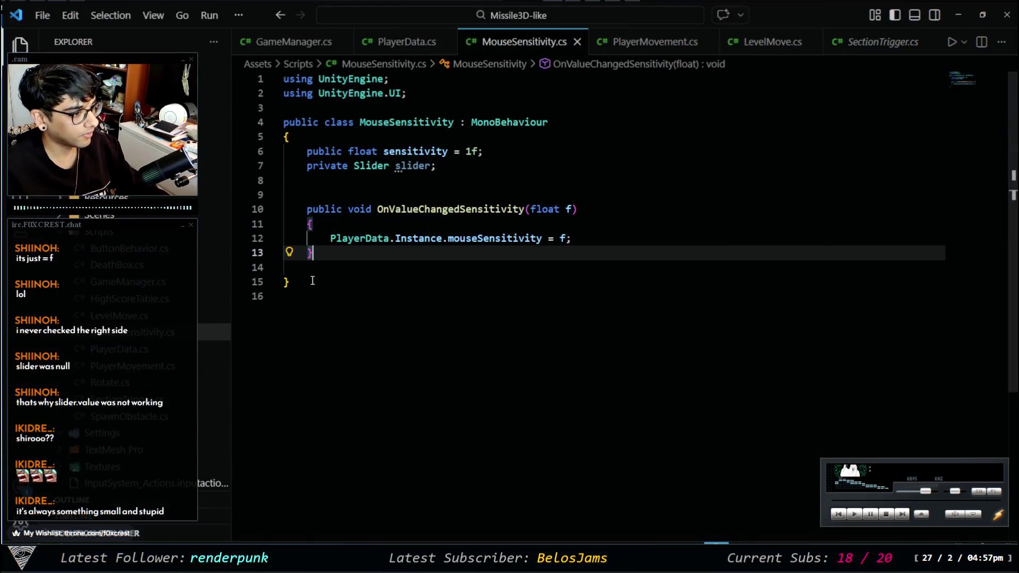
left_click(663, 44)
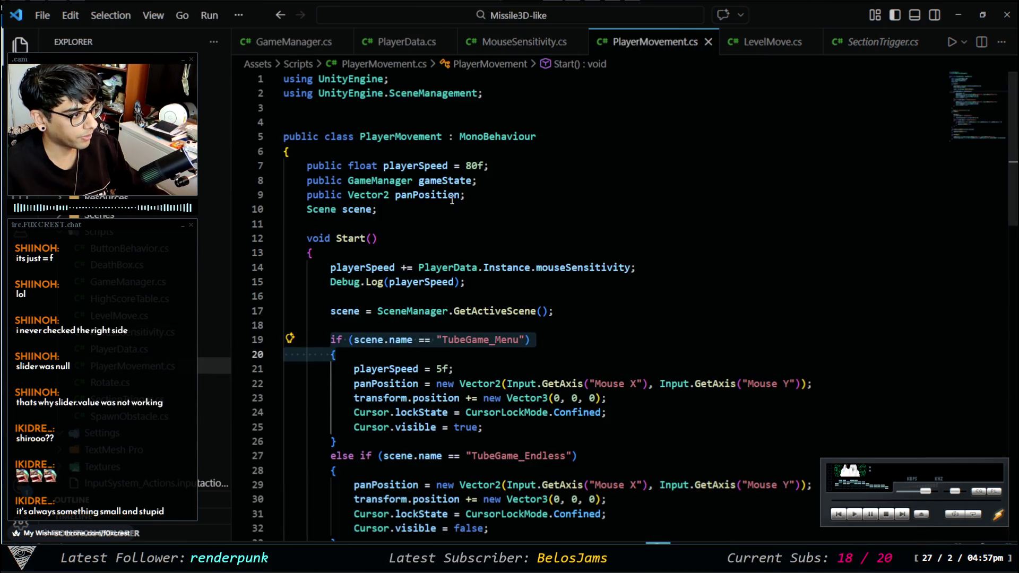
Change playerSpeed's default from 80f to 50f on line 7 and save PlayerMovement.cs
double_click(474, 165)
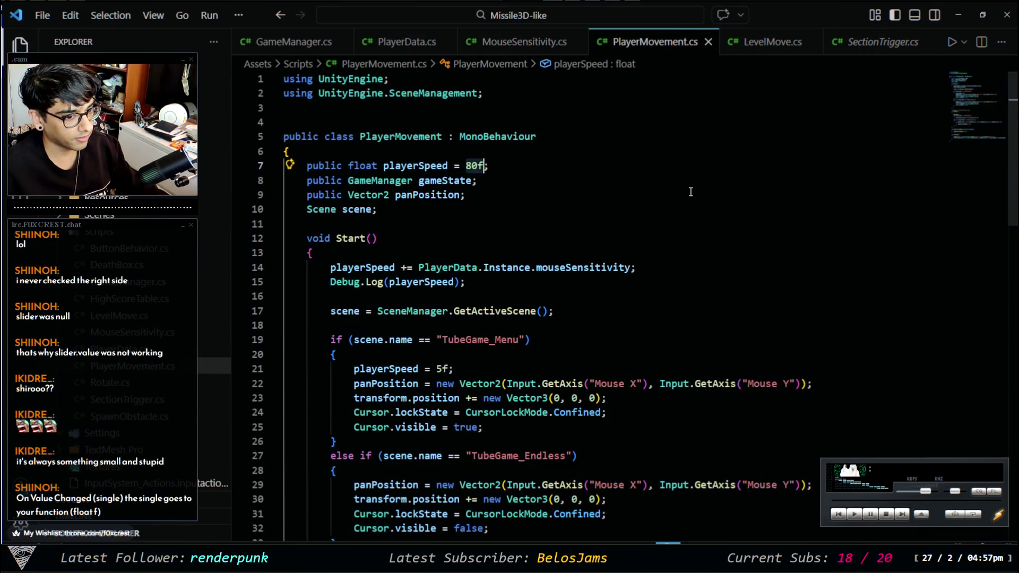
key("Left")
key("BackSpace")
key("BackSpace")
type("50")
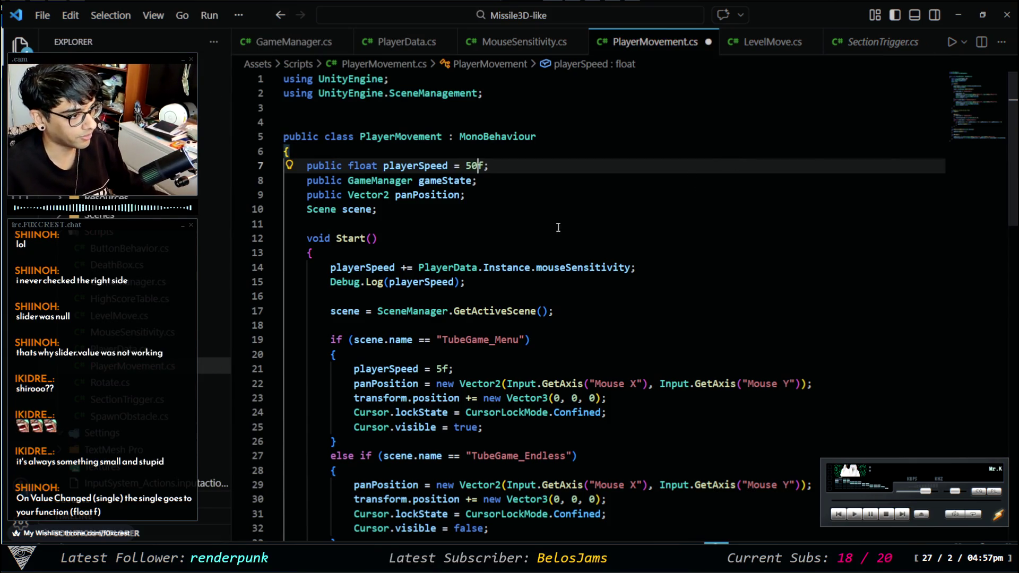
key("ctrl+s")
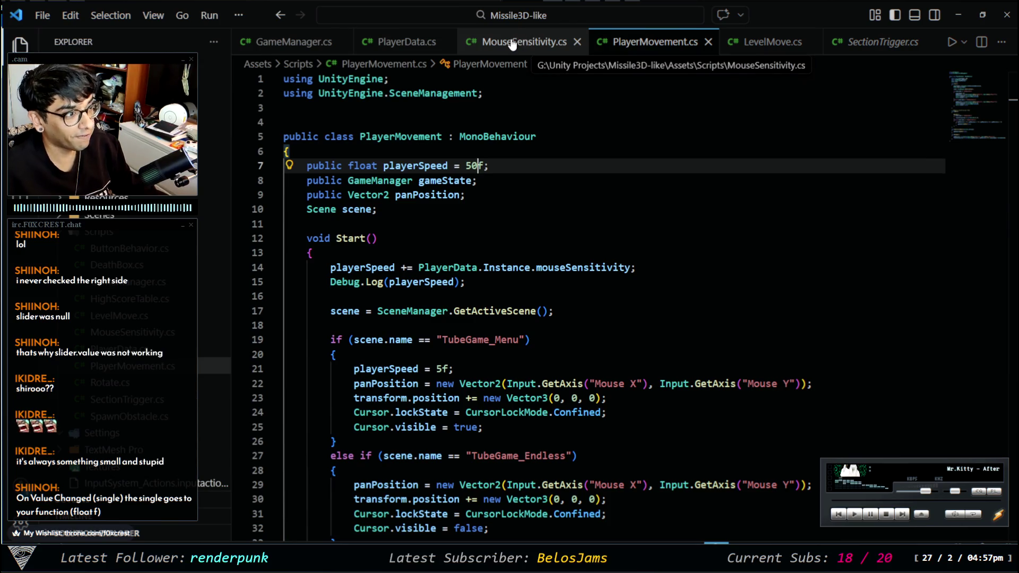
left_click(512, 43)
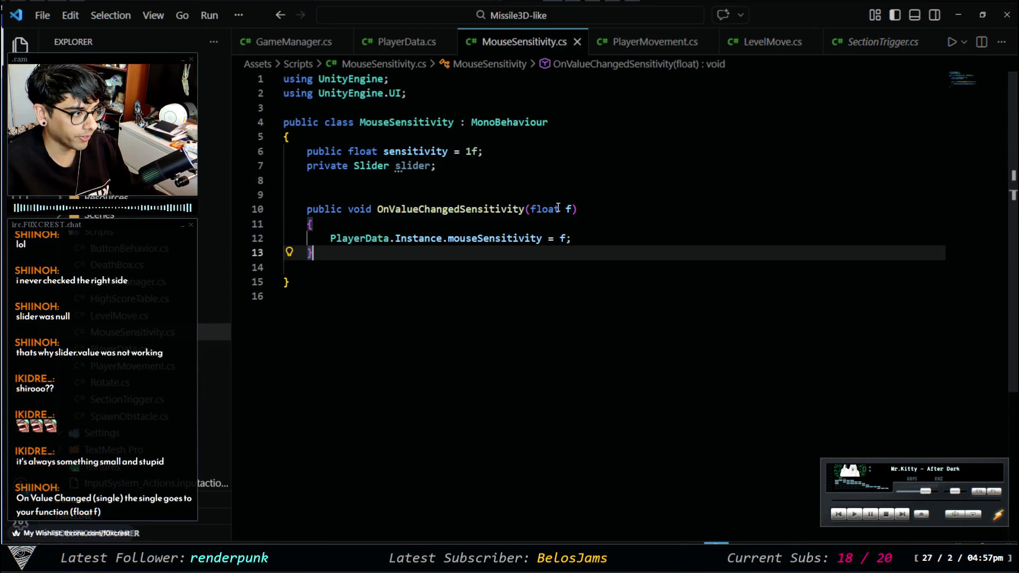
Delete the 'private Slider slider;' line and its leftover blank line from MouseSensitivity.cs
mouse_move(559, 208)
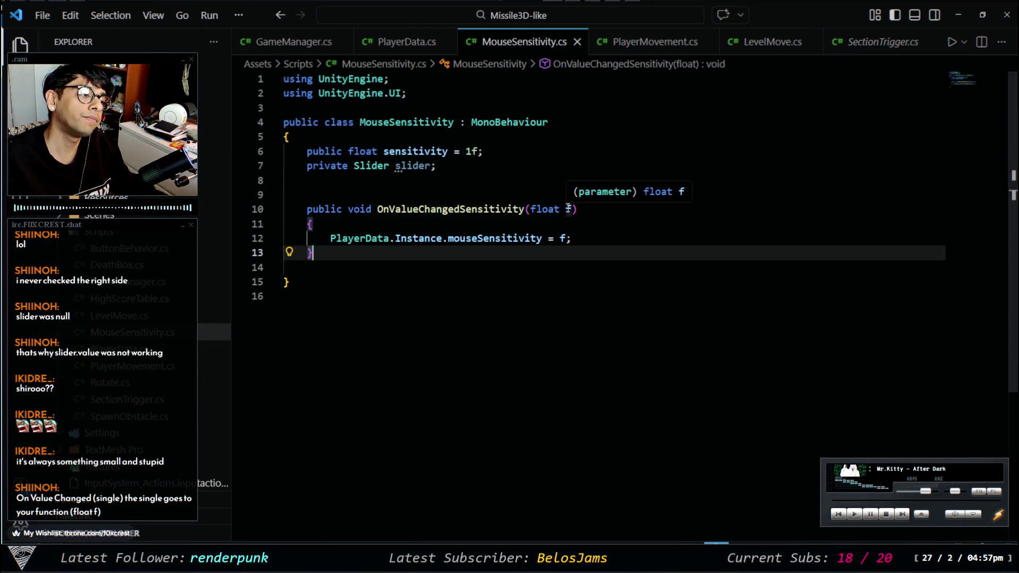
mouse_move(437, 165)
left_mouse_down()
mouse_move(251, 152)
mouse_move(247, 165)
left_mouse_up()
key("BackSpace")
left_click(504, 179)
key("BackSpace")
key("BackSpace")
key("Return")
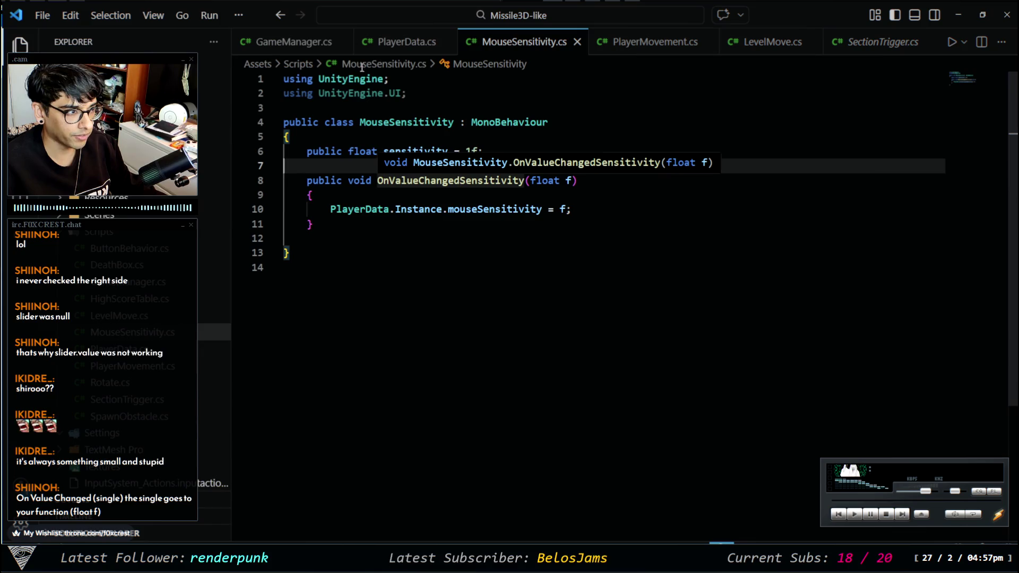
left_click(407, 41)
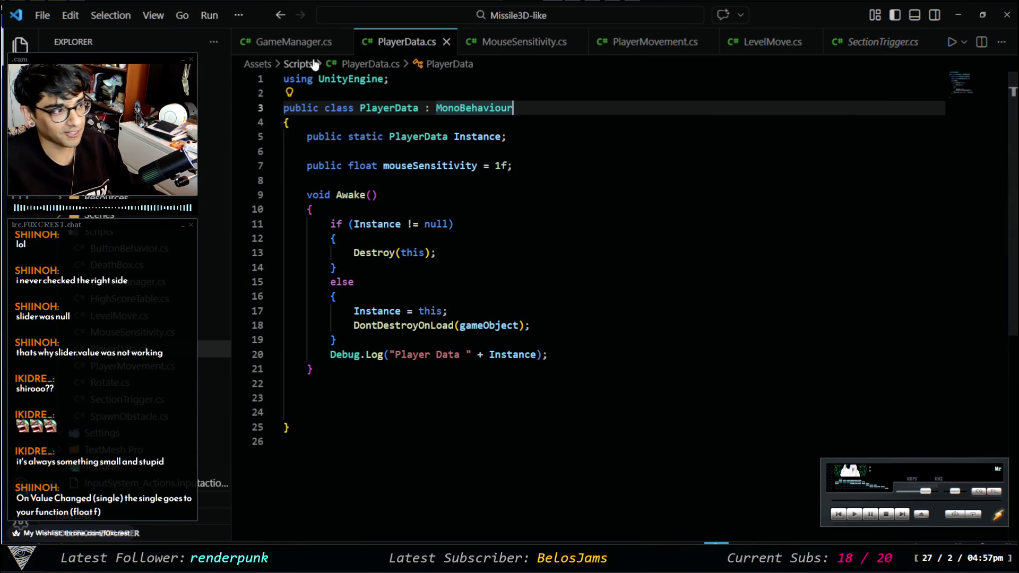
left_click(289, 42)
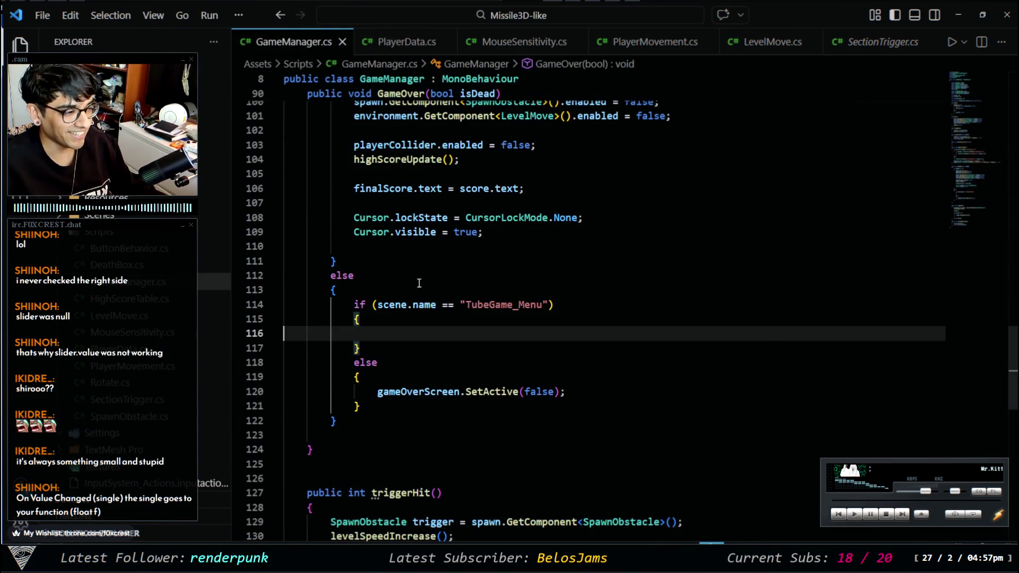
Remove the empty TubeGame_Menu scene-name check and stray brace from GameOver, then save GameManager.cs
left_click(360, 378)
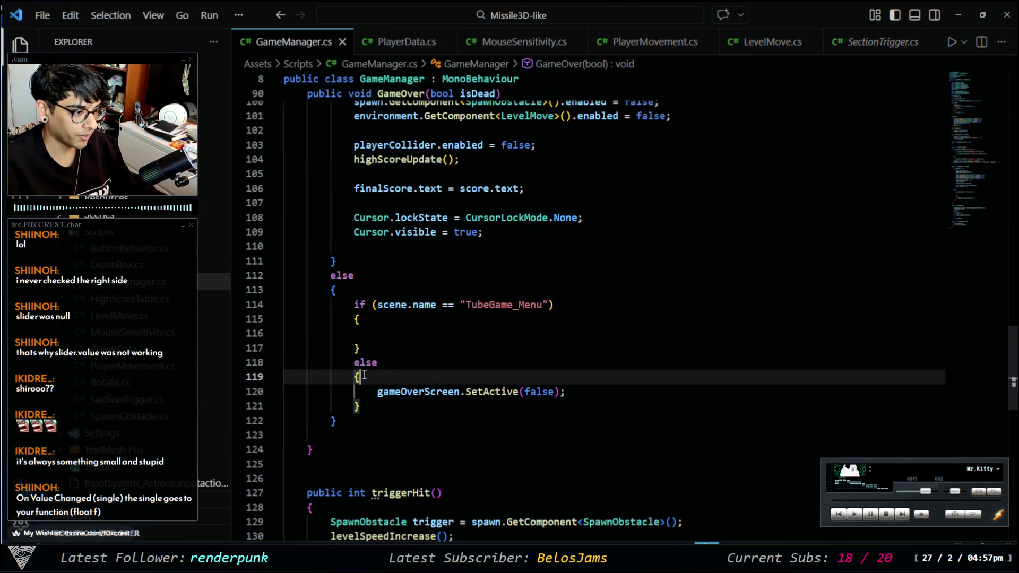
left_click(283, 304, "shift")
key("BackSpace")
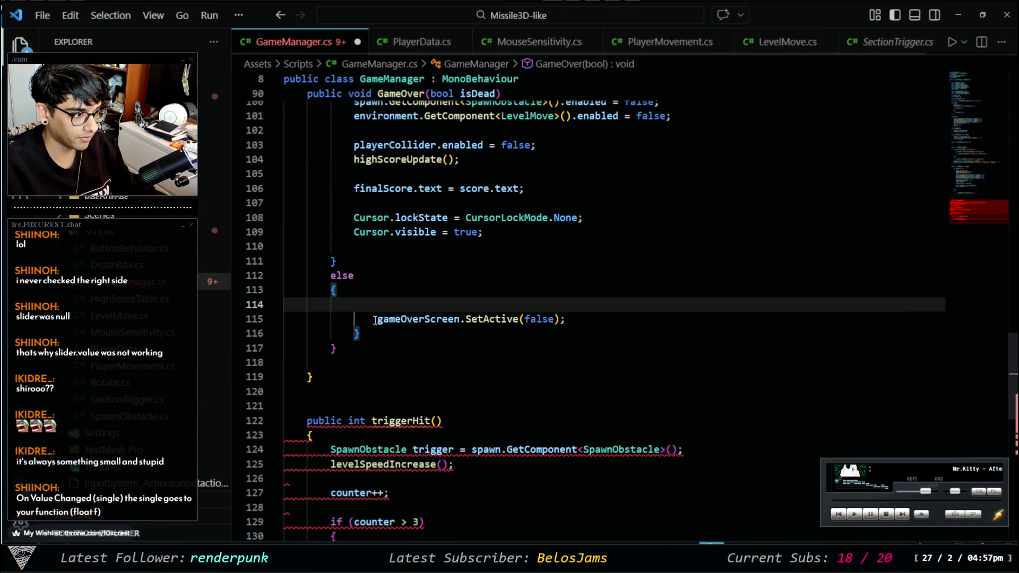
left_click(371, 340)
key("shift+Down")
key("BackSpace")
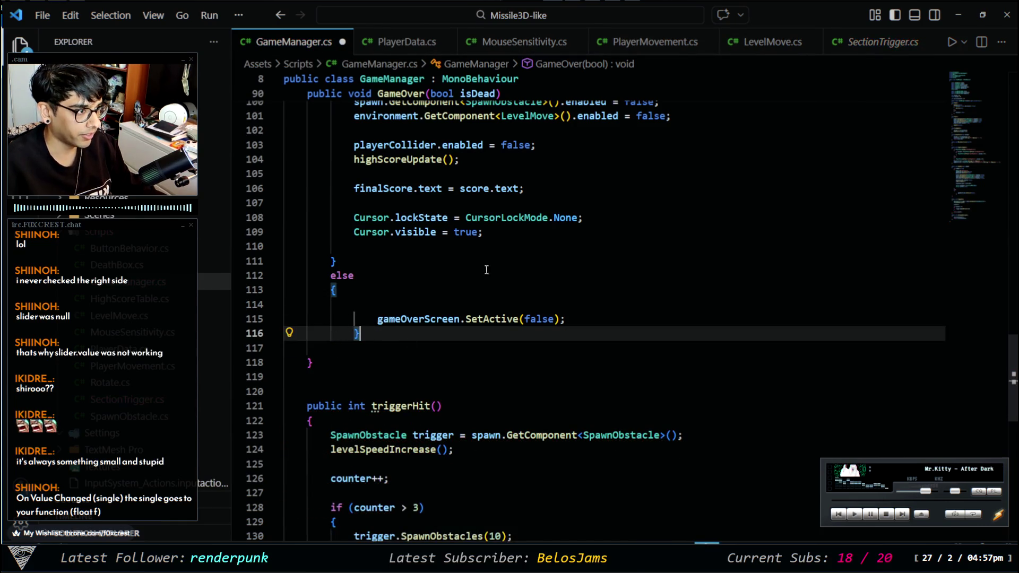
key("ctrl+s")
Delete the empty line 114 and scroll back to the top of GameManager.cs
left_click(388, 307)
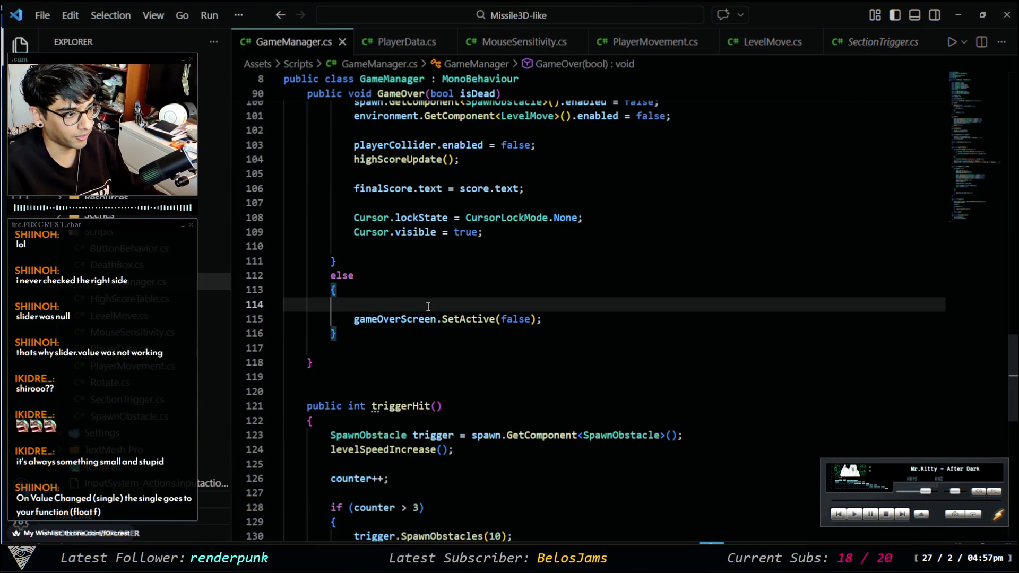
key("BackSpace")
scroll(553, 207, "up", 4)
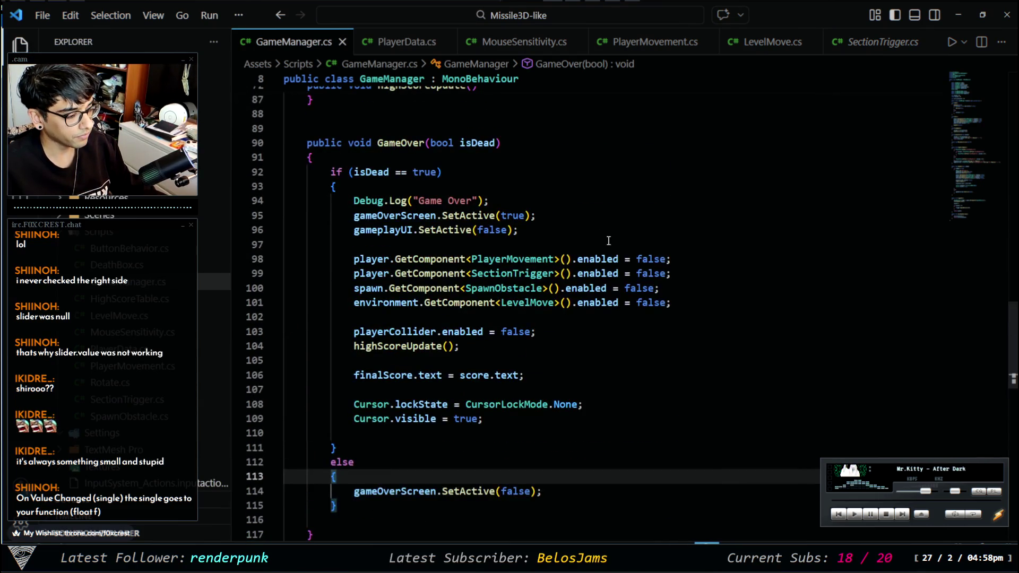
scroll(601, 233, "up", 15)
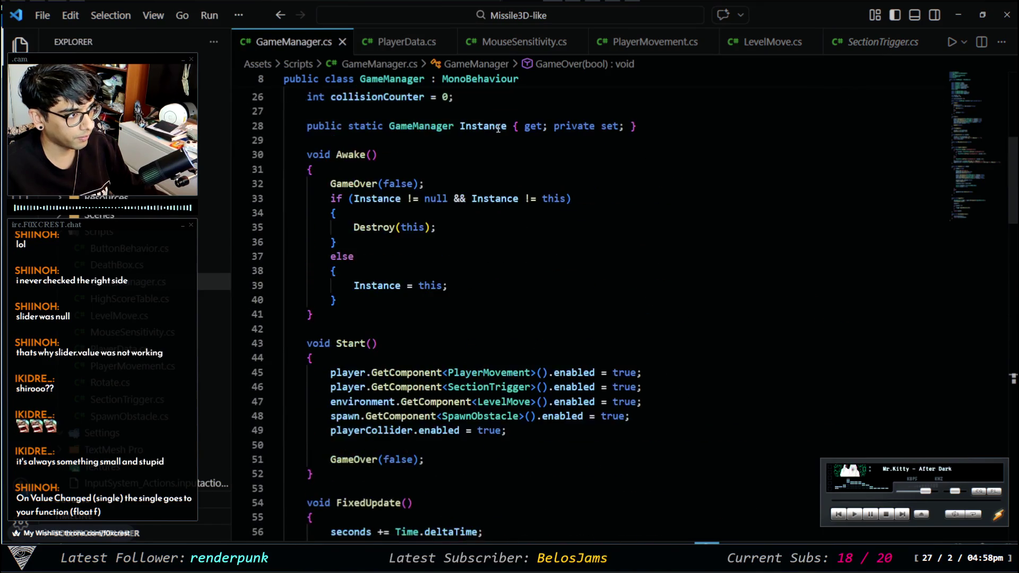
scroll(498, 129, "up", 8)
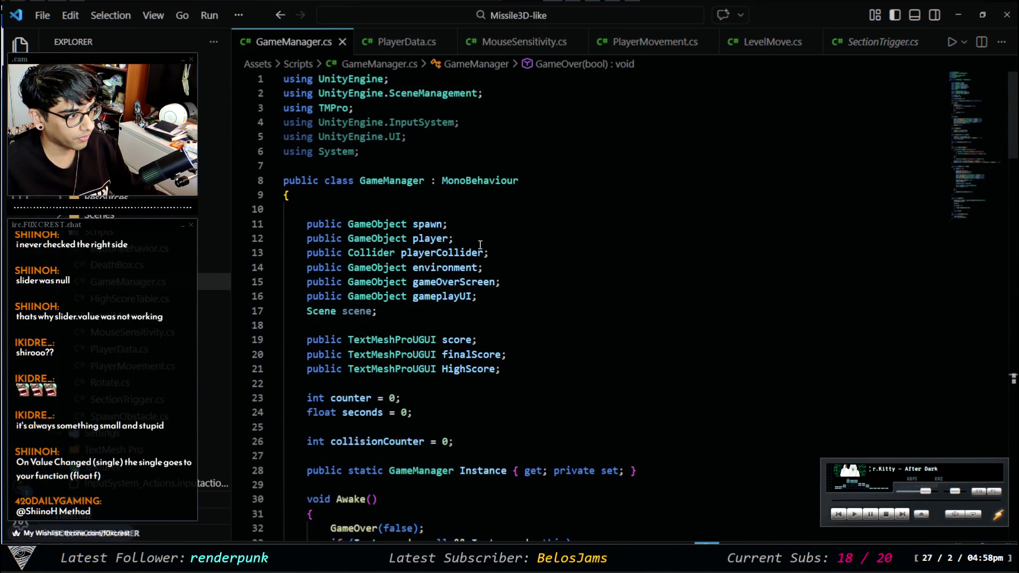
scroll(483, 276, "down", 2)
Delete the unused 'Scene scene;' field and its leftover empty line
left_click(271, 230)
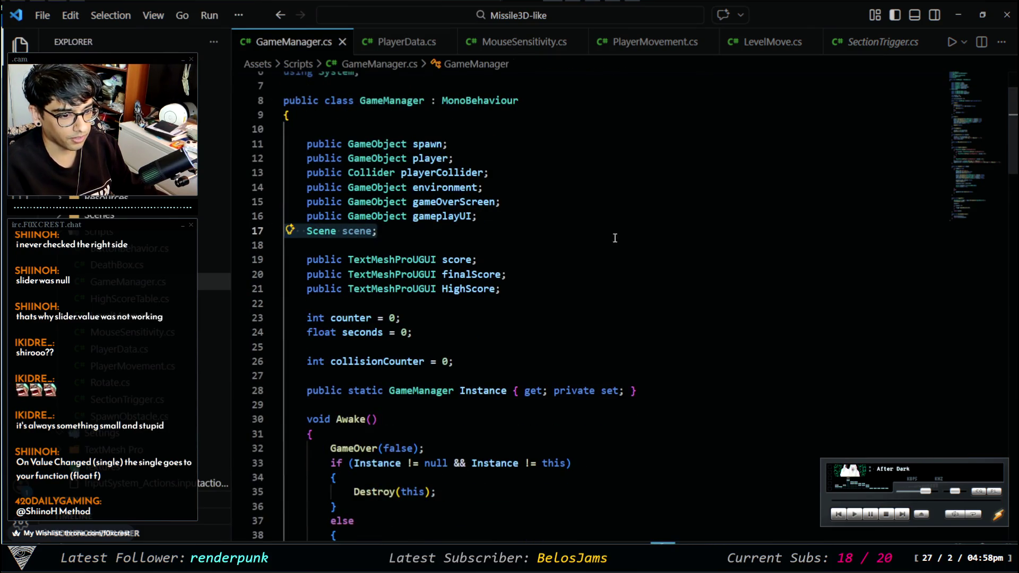
key("BackSpace")
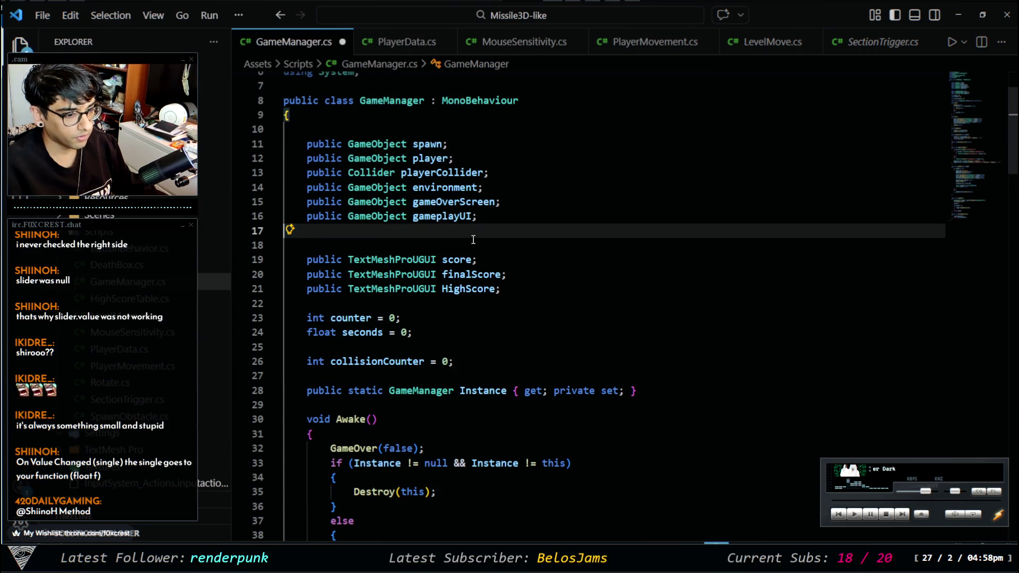
key("BackSpace")
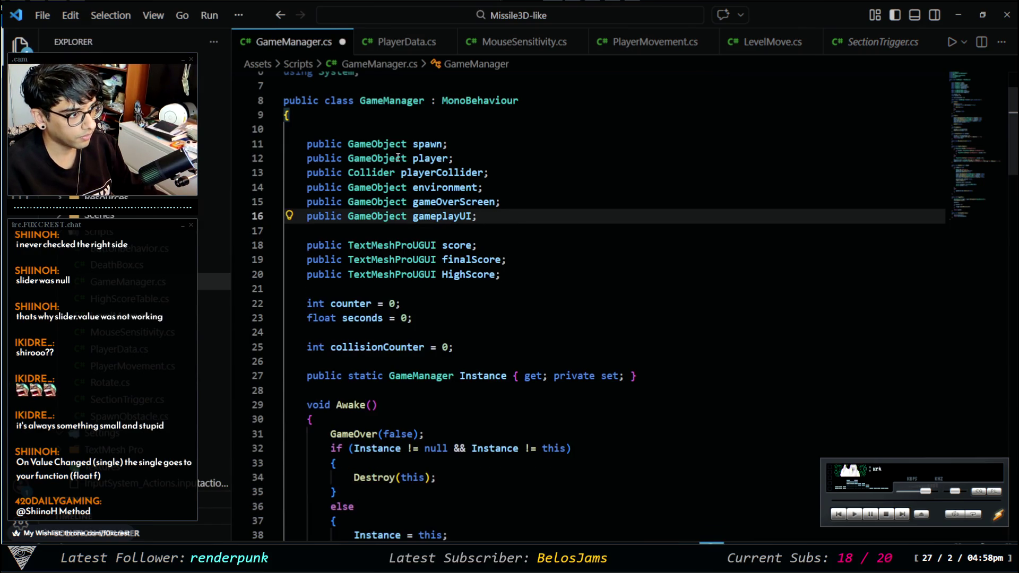
scroll(476, 254, "down", 3)
scroll(480, 228, "up", 5)
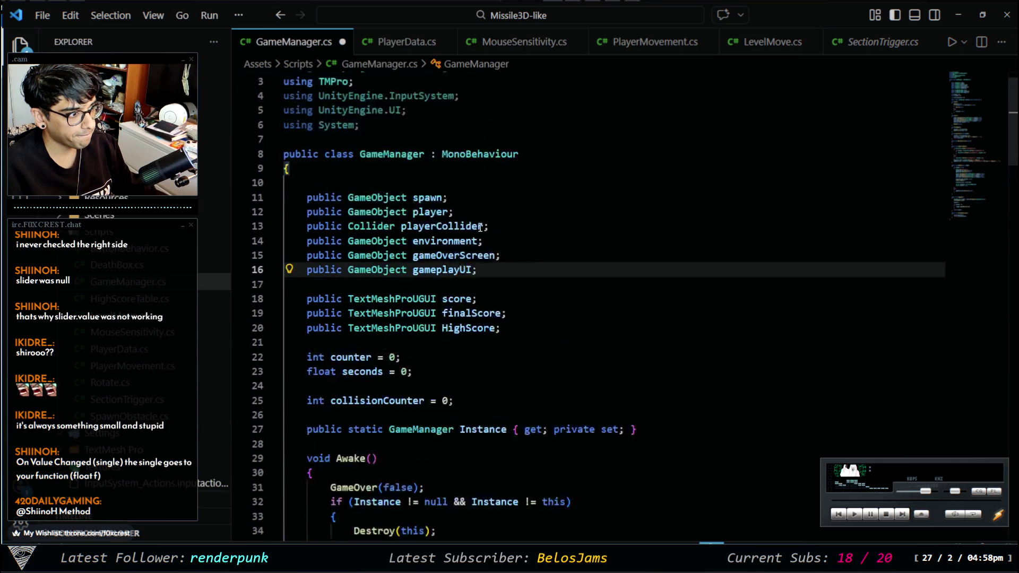
Remove the unused InputSystem, UI, System and SceneManagement using directives
left_click_drag(419, 148, 284, 123)
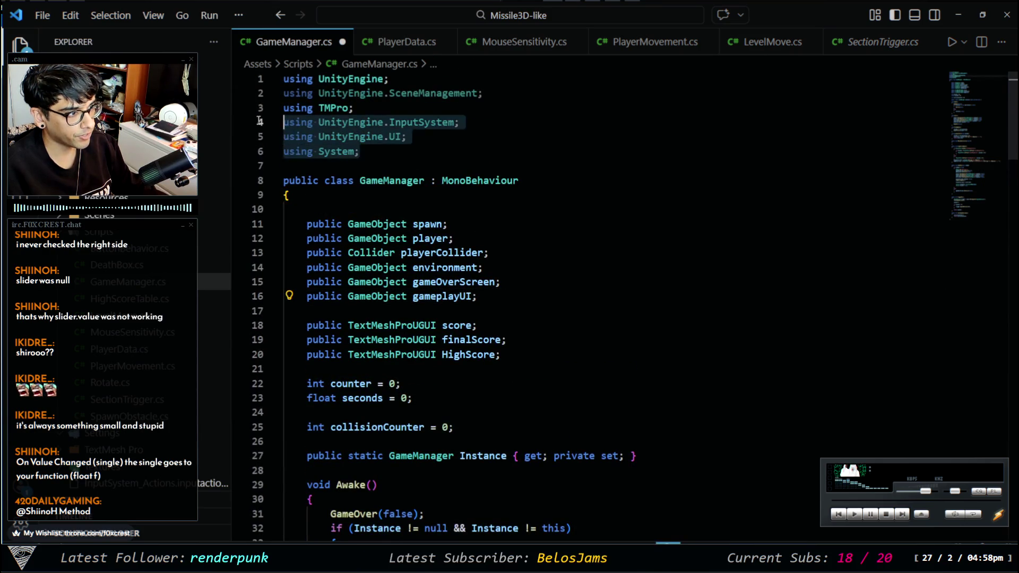
key("BackSpace")
left_click_drag(483, 93, 251, 93)
key("BackSpace")
key("BackSpace")
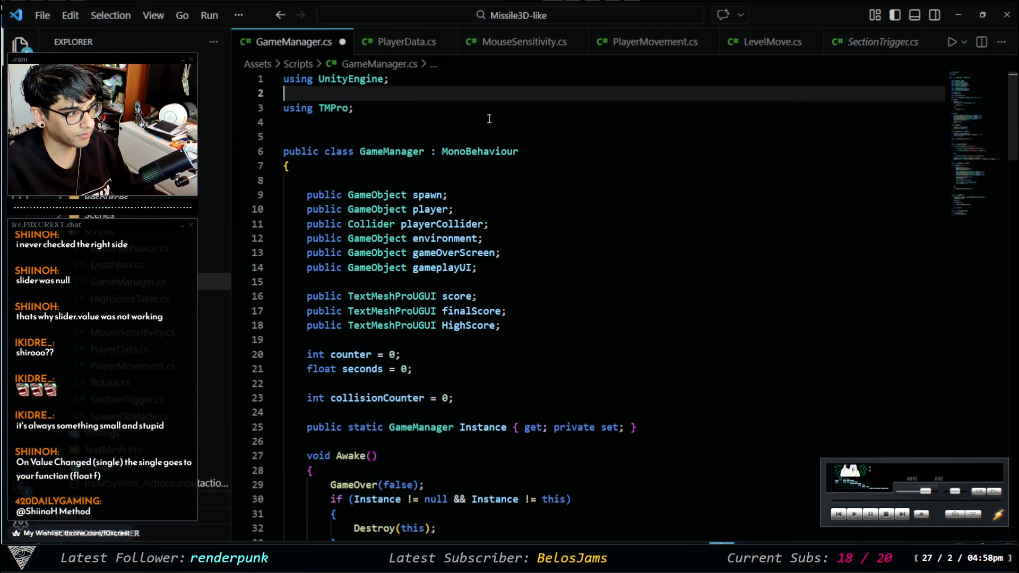
key("ctrl+z")
key("ctrl+z")
key("ctrl+z")
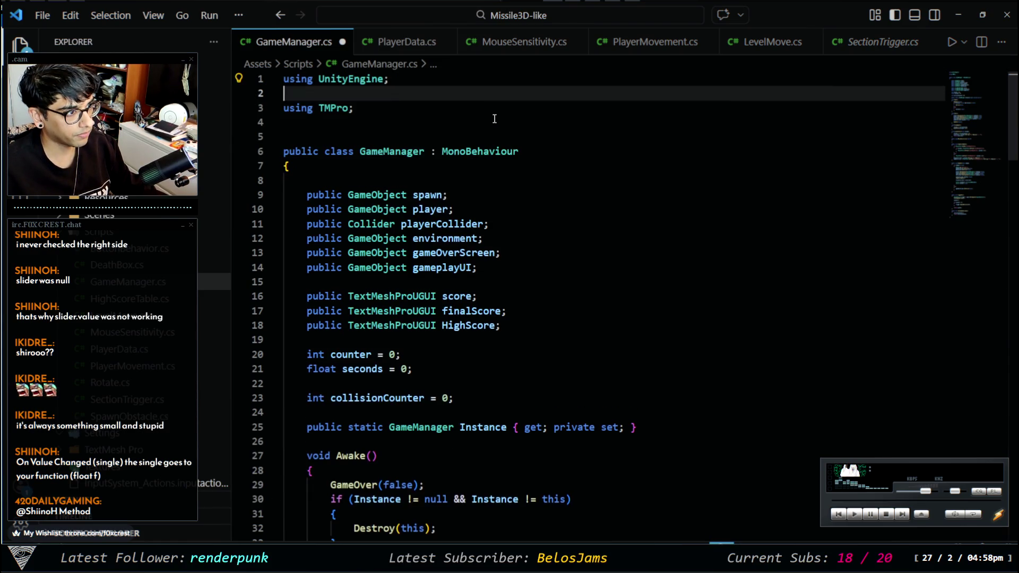
key("ctrl+y")
key("ctrl+y")
key("ctrl+y")
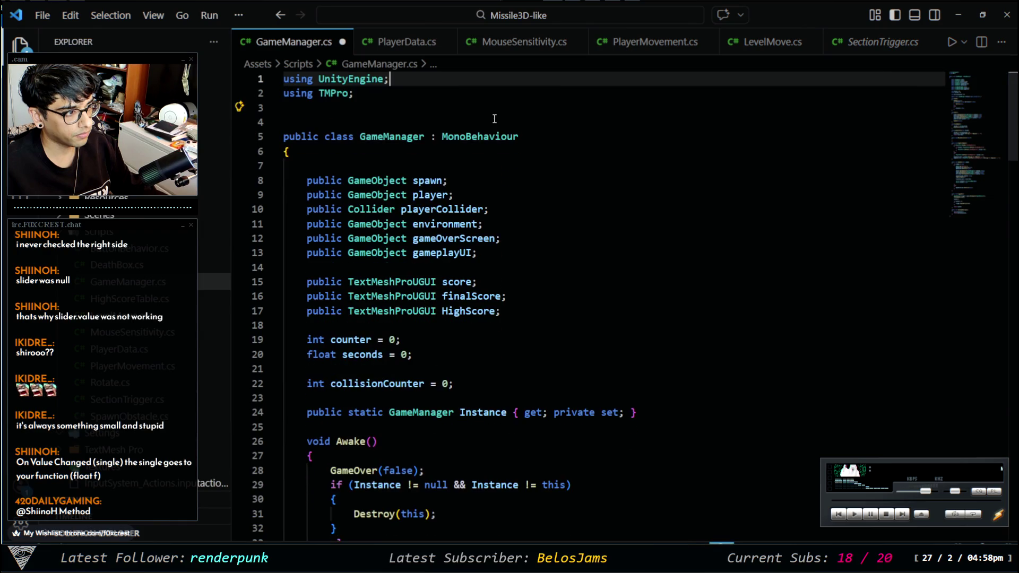
scroll(520, 271, "down", 20)
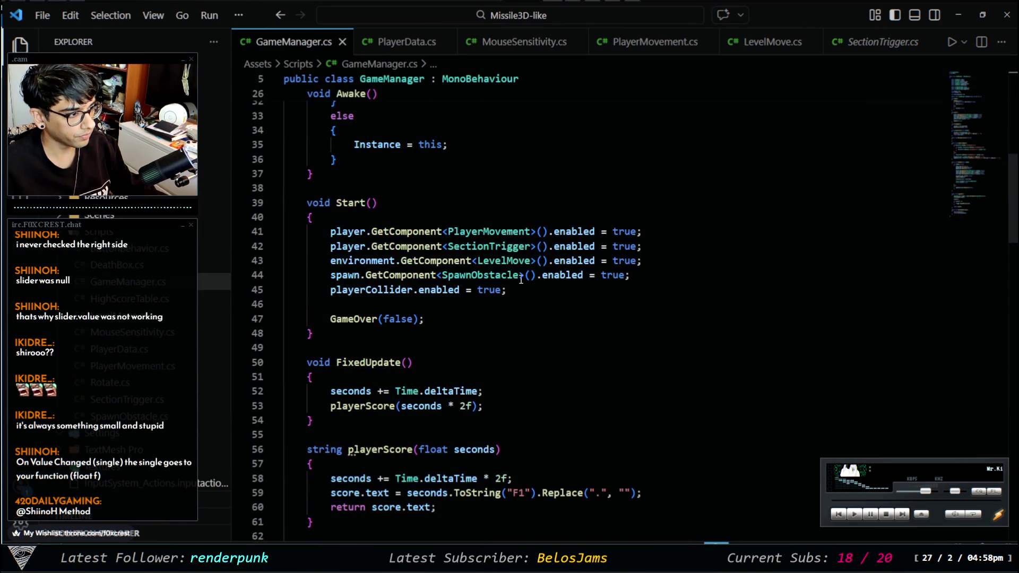
scroll(591, 217, "down", 5)
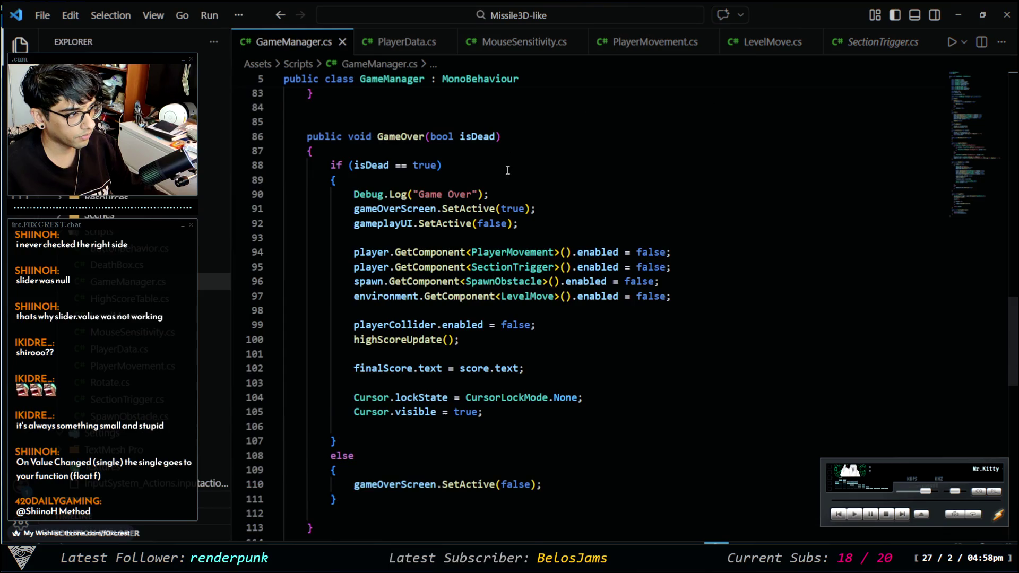
scroll(511, 223, "up", 15)
scroll(517, 286, "up", 8)
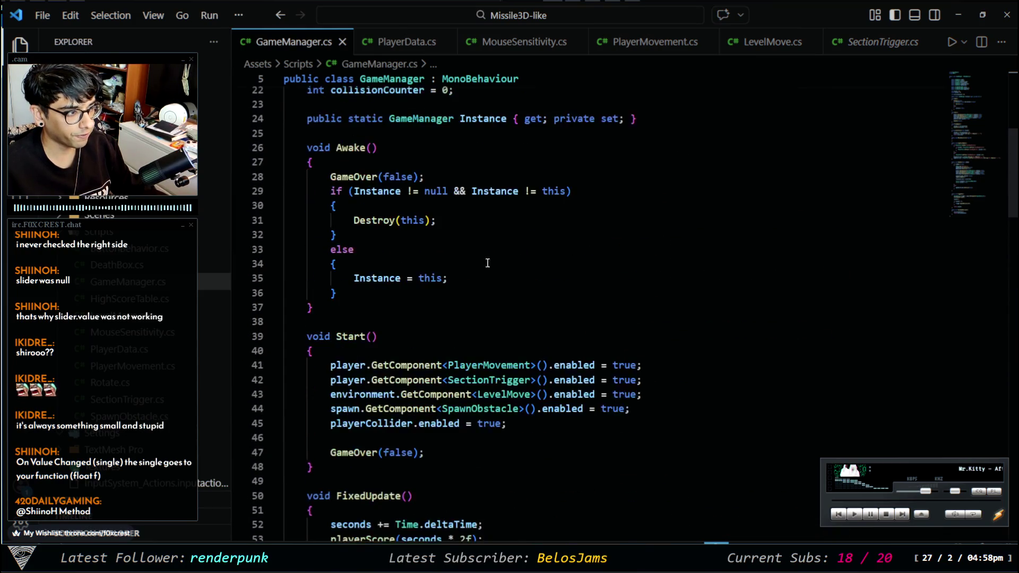
scroll(469, 338, "down", 4)
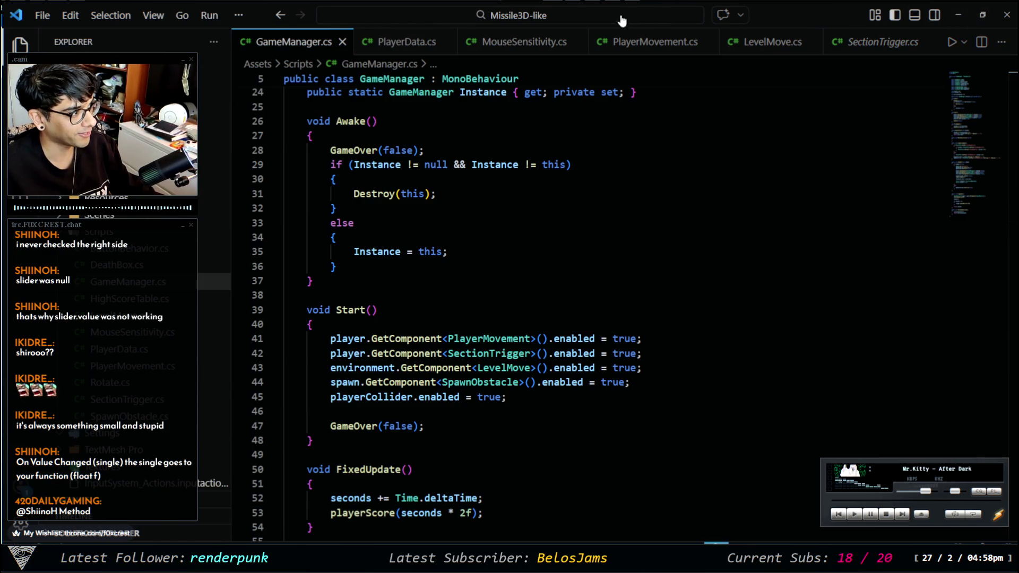
Look over the MouseSensitivity and PlayerData scripts, then minimize the code editor
left_click(509, 41)
left_click(406, 42)
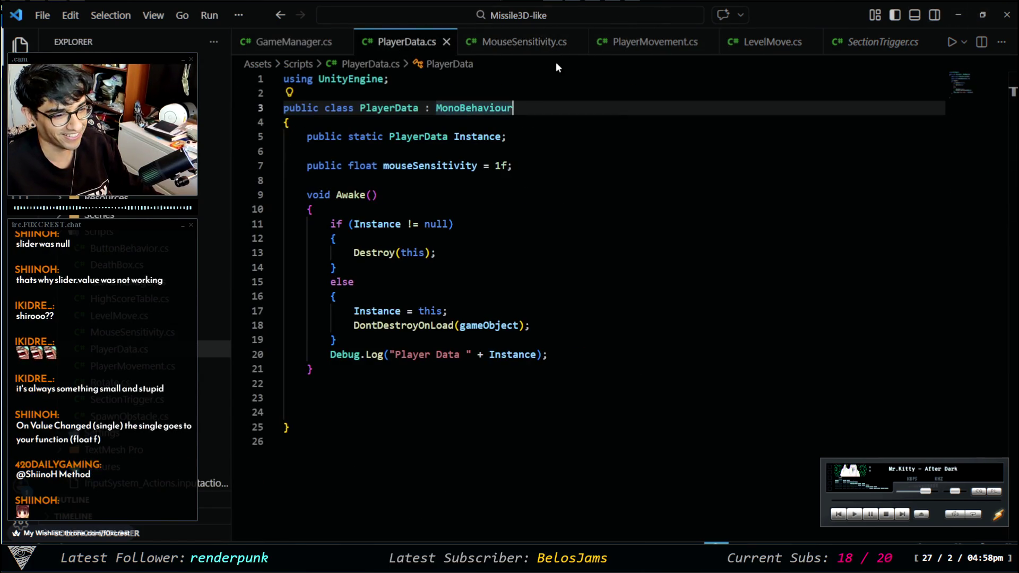
left_click(958, 16)
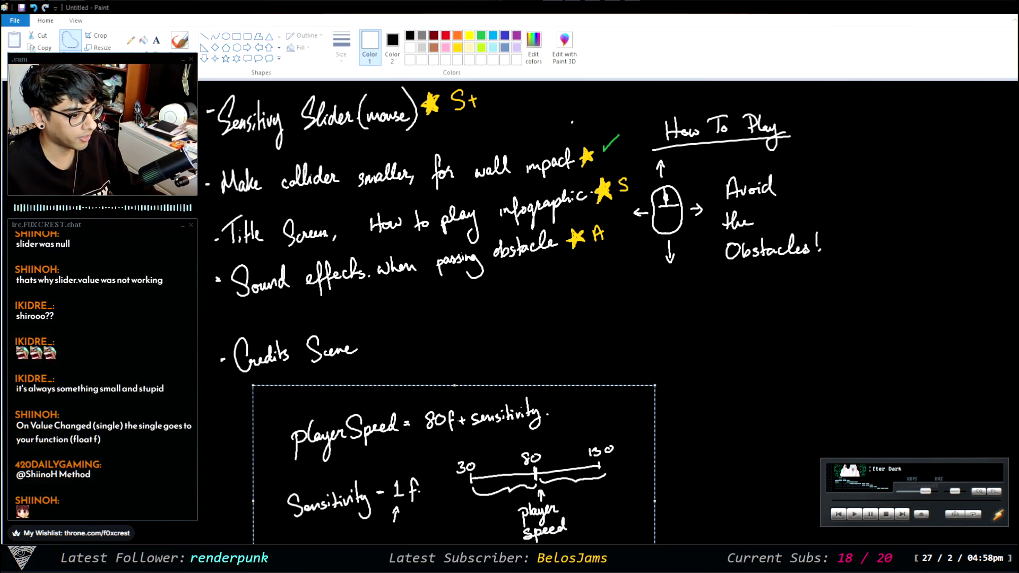
Review the Paint planning notes on player speed and sensitivity, then return to Unity
key("alt+Tab")
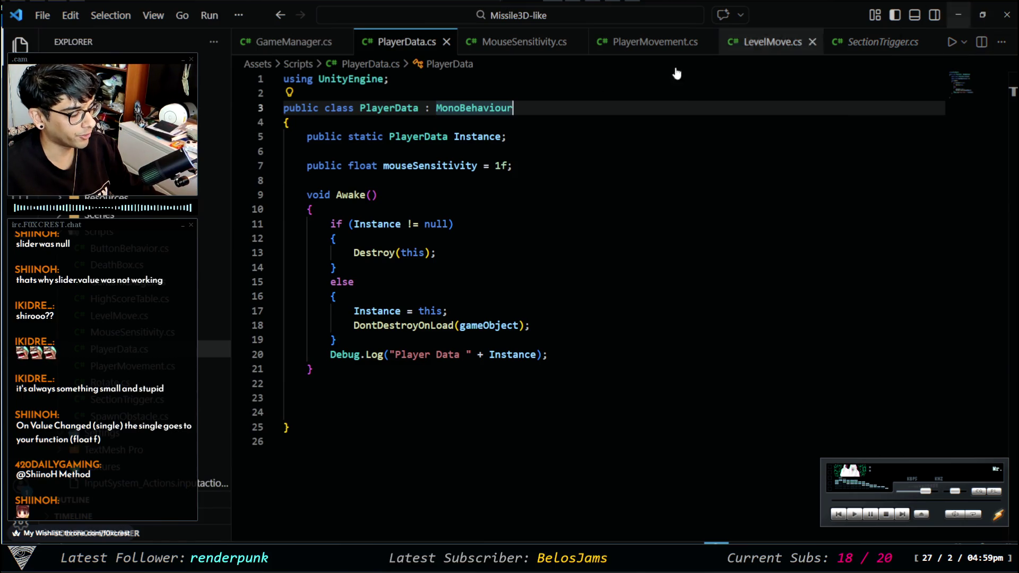
left_click(958, 16)
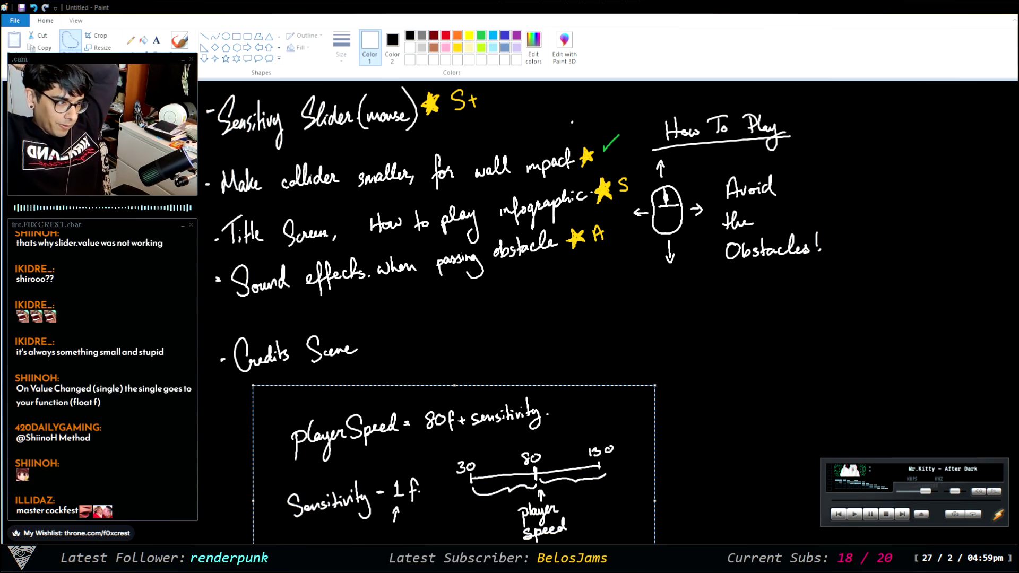
key("alt+Tab")
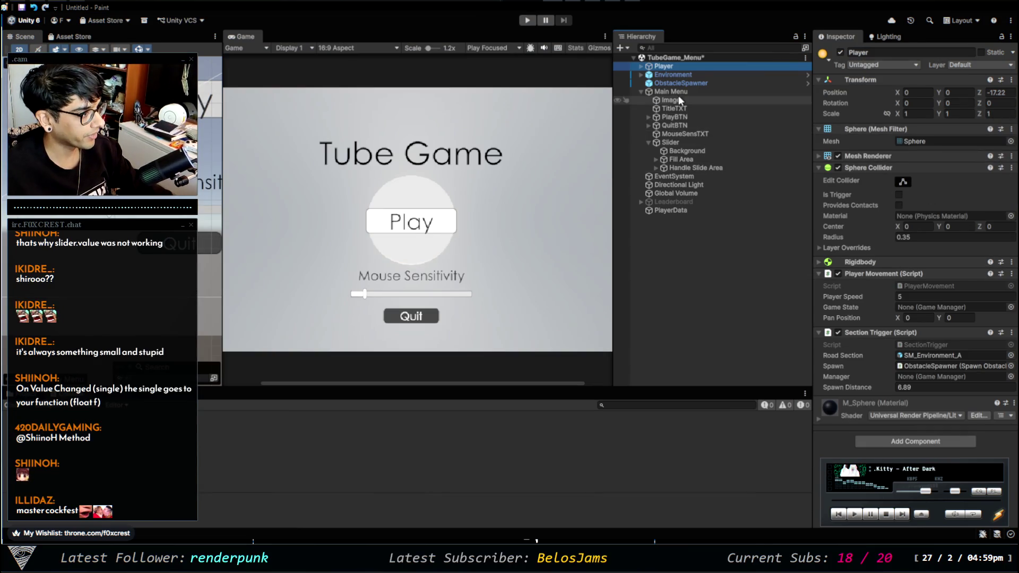
Raise the menu Slider's Max Value from 10 to 80 and rename the object MouseSensitivity
left_click(686, 135)
key("ctrl+z")
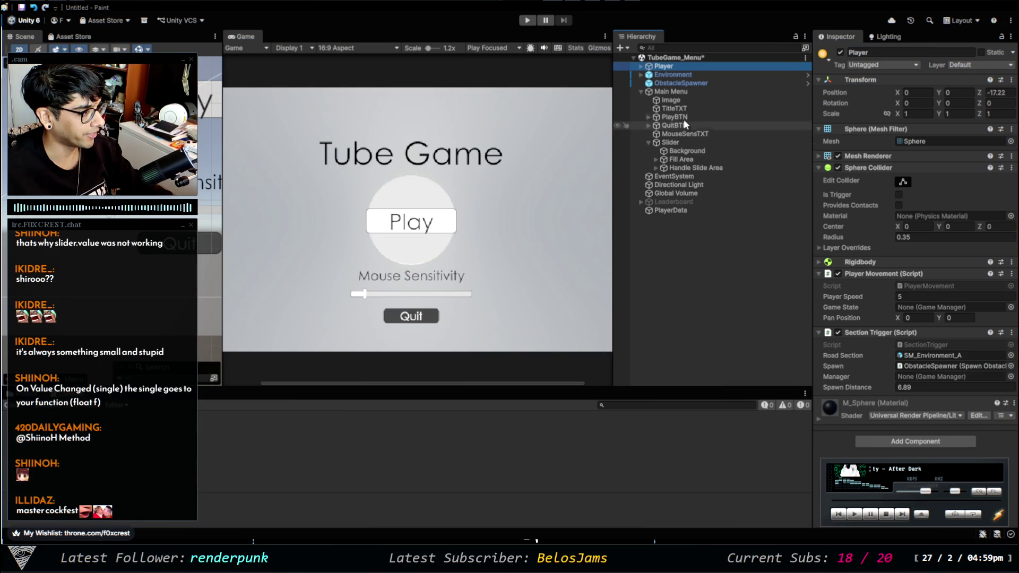
left_click(684, 142)
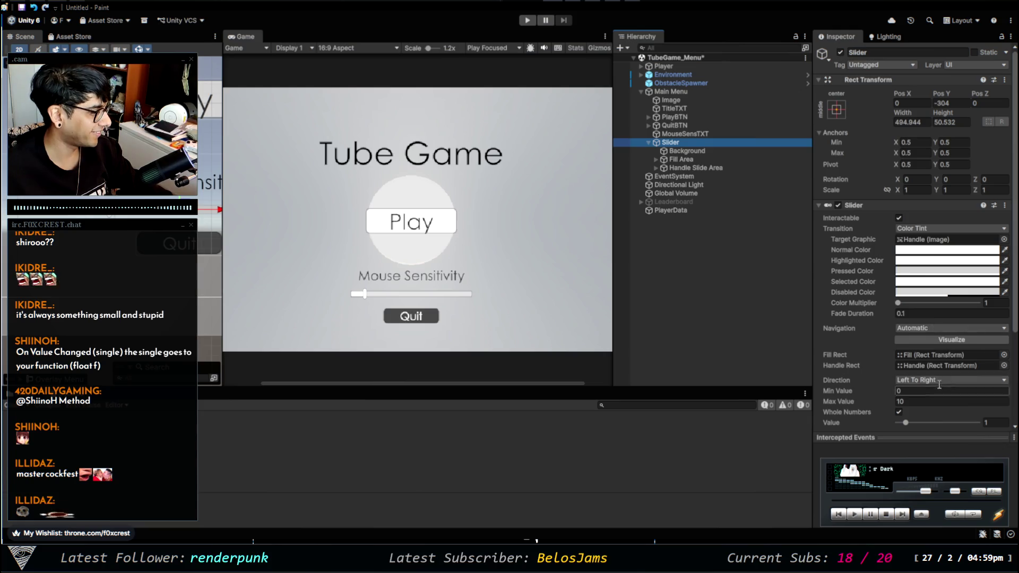
left_click(926, 402)
type("80")
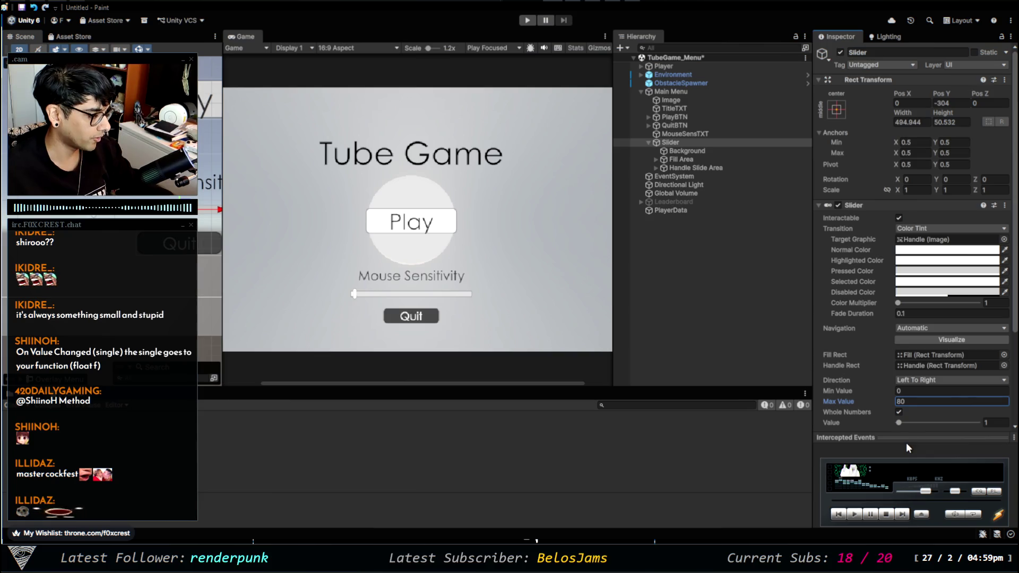
scroll(909, 399, "down", 5)
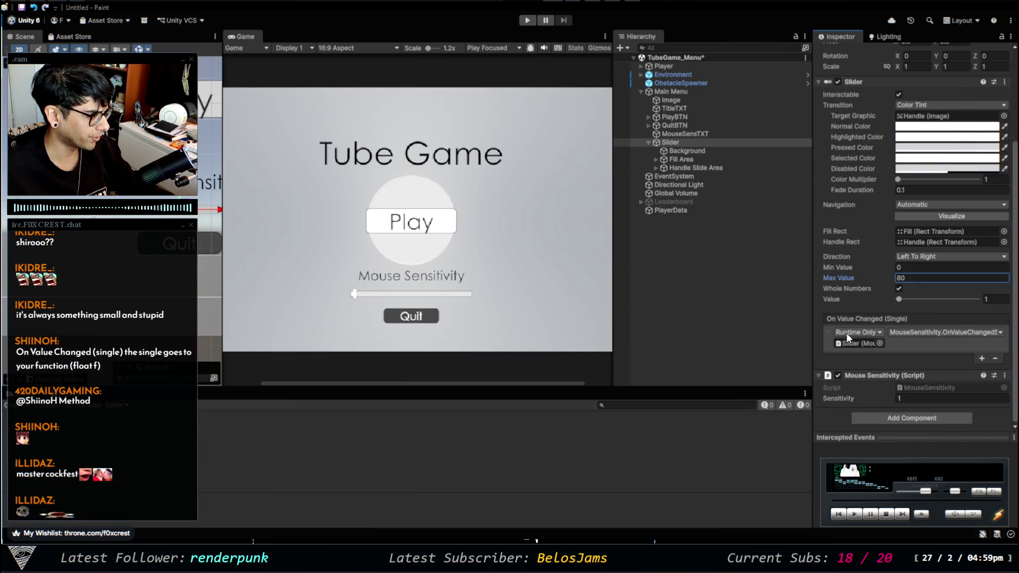
left_click(688, 139)
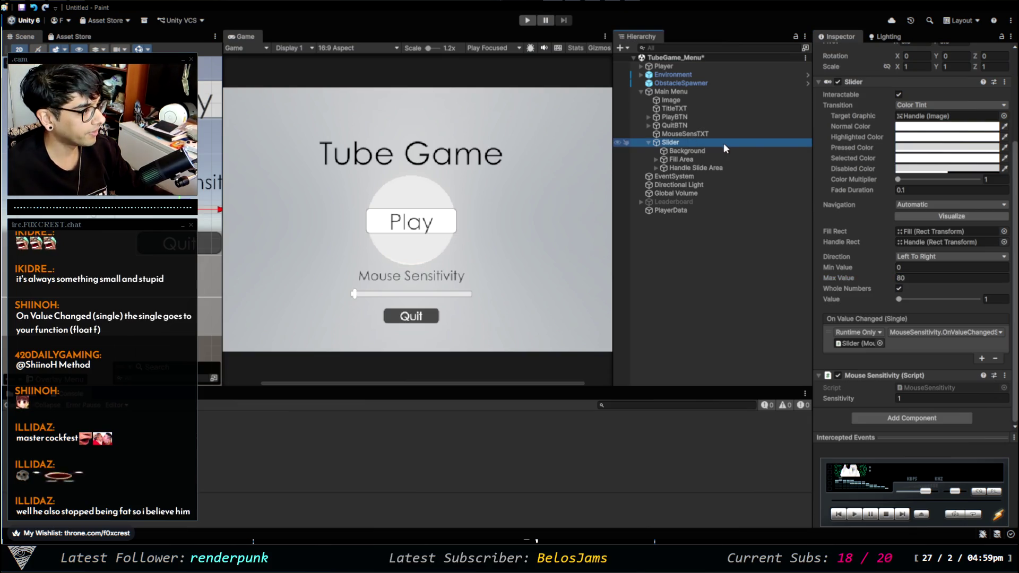
key("F2")
type("Mouse")
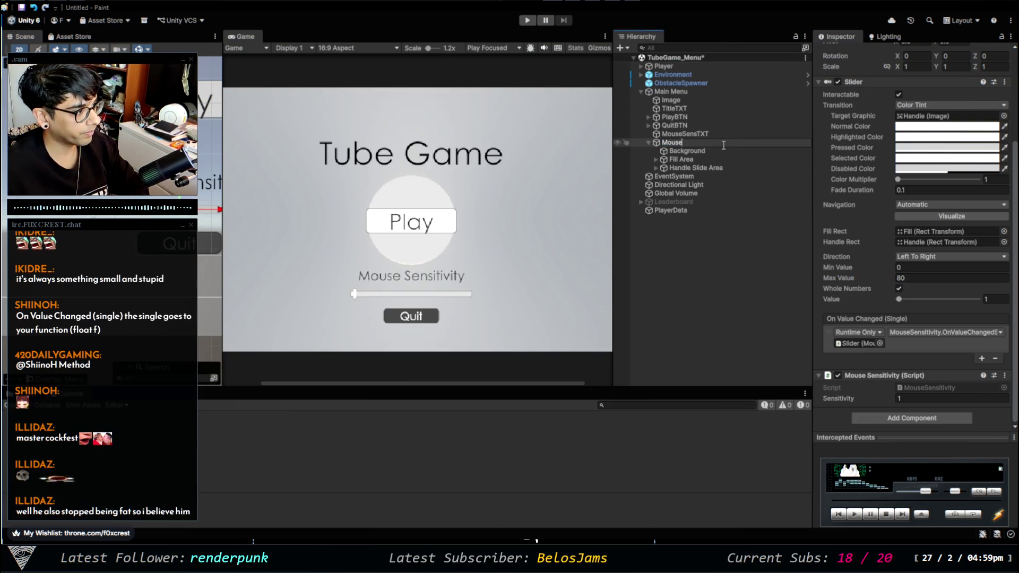
type("Sensitivity")
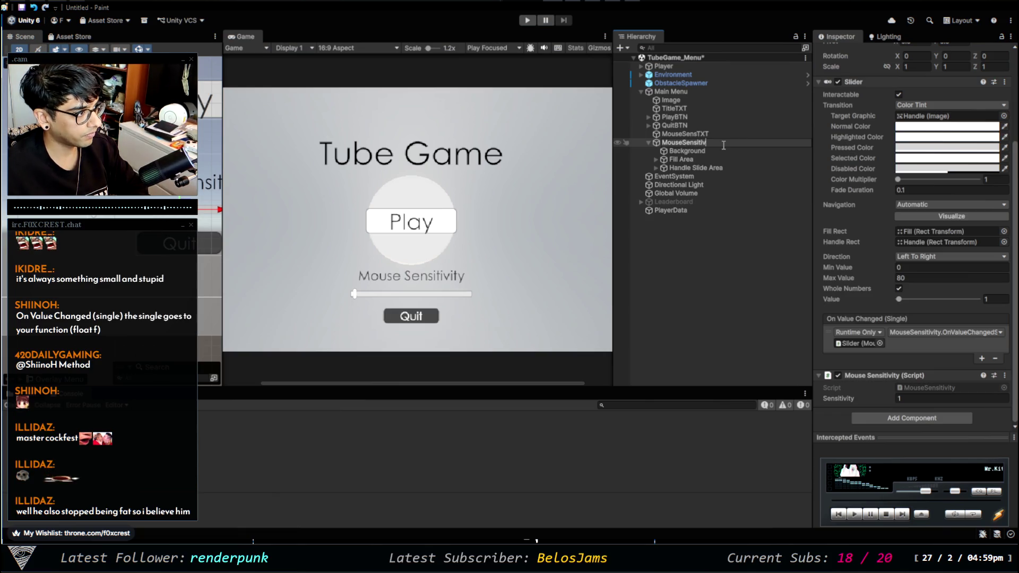
key("Return")
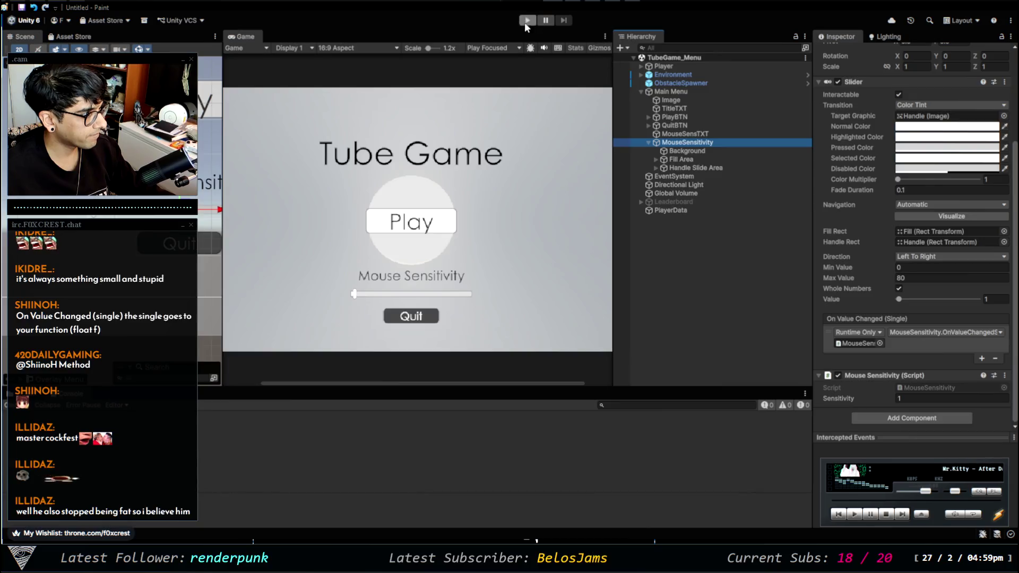
Save the menu scene, maximize the Game view, and play-test a round from the main menu
key("ctrl+s")
left_click_drag(612, 95, 706, 95)
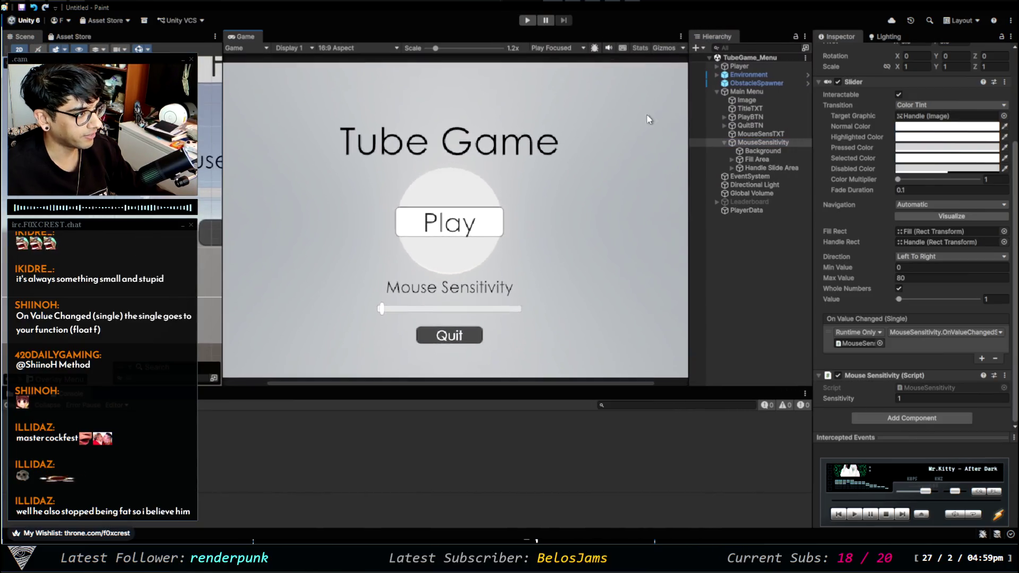
key("shift+space")
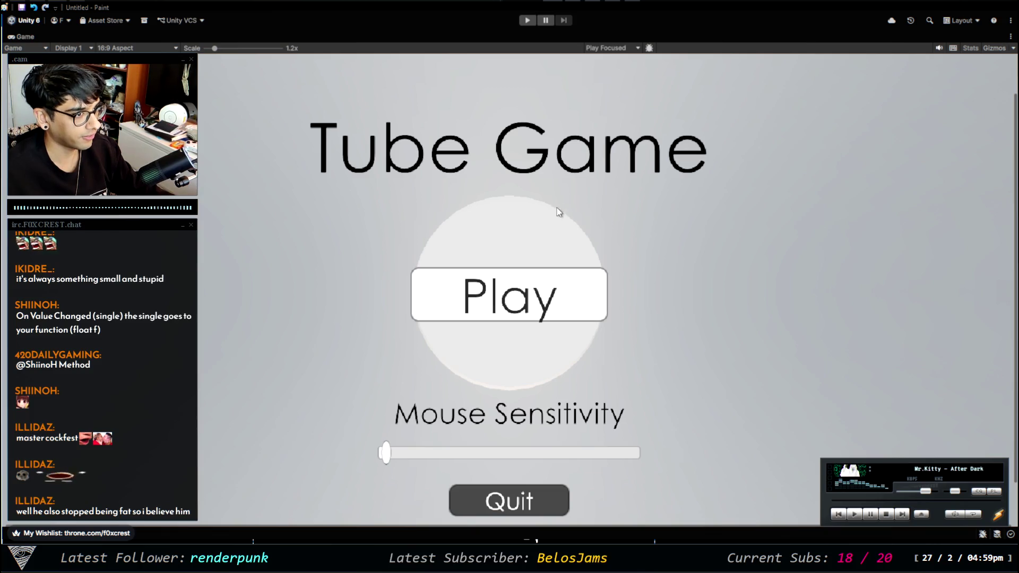
scroll(559, 216, "down", 2)
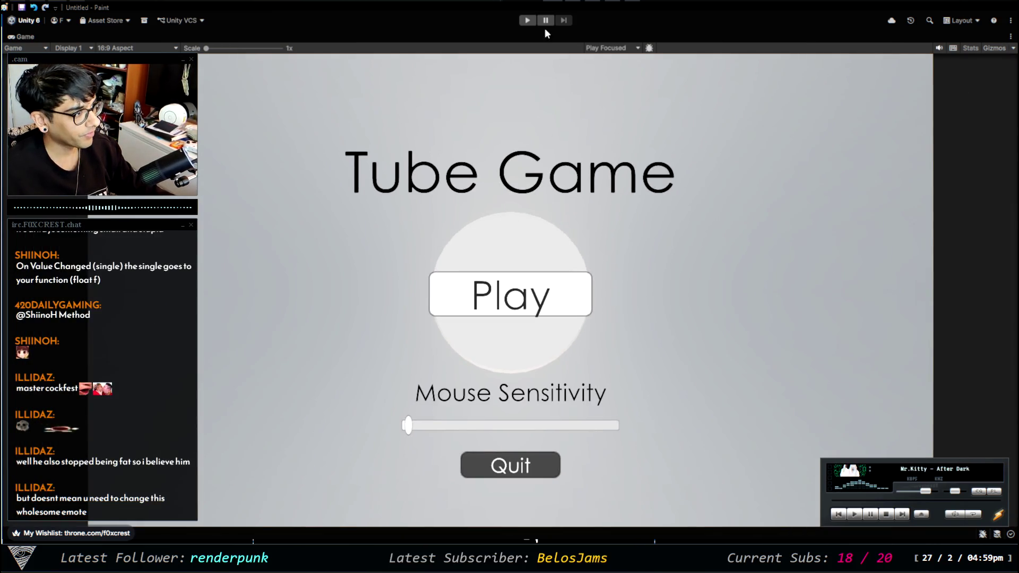
left_click(528, 21)
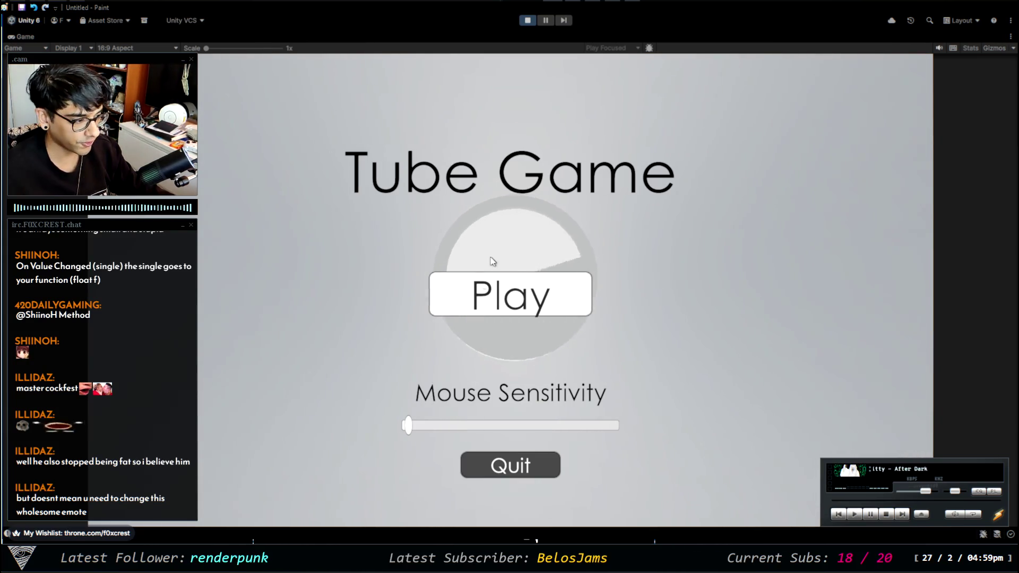
left_click(520, 295)
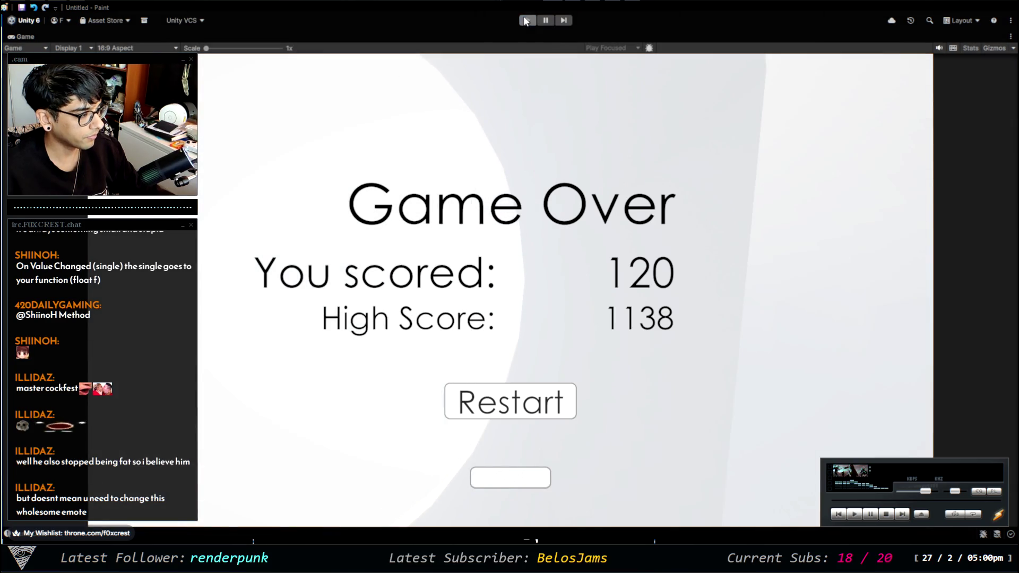
key("ctrl+p")
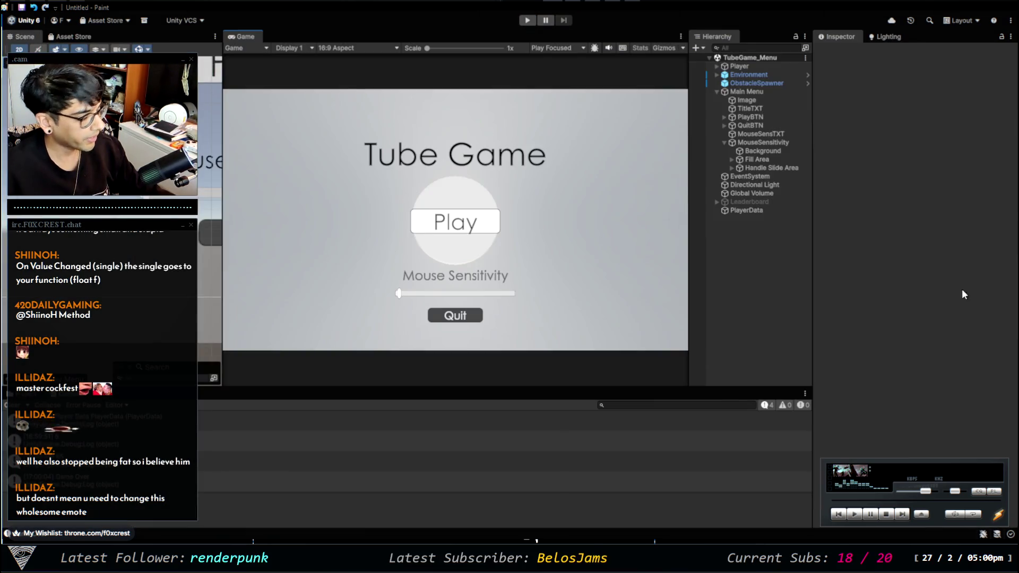
Open the TubeGame_Endless scene from the project's Scenes folder
left_click(32, 396)
left_click(753, 67)
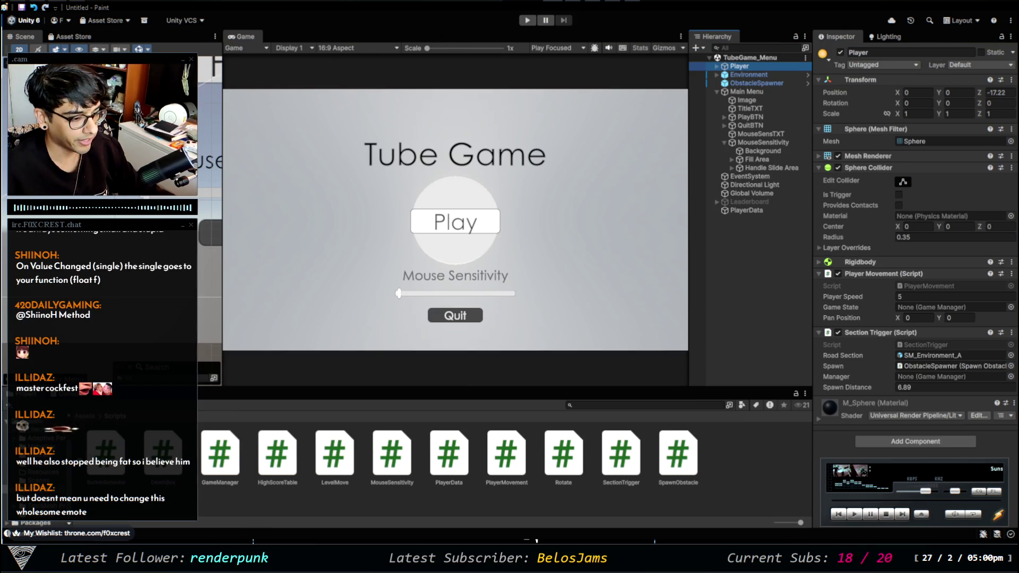
scroll(37, 478, "down", 2)
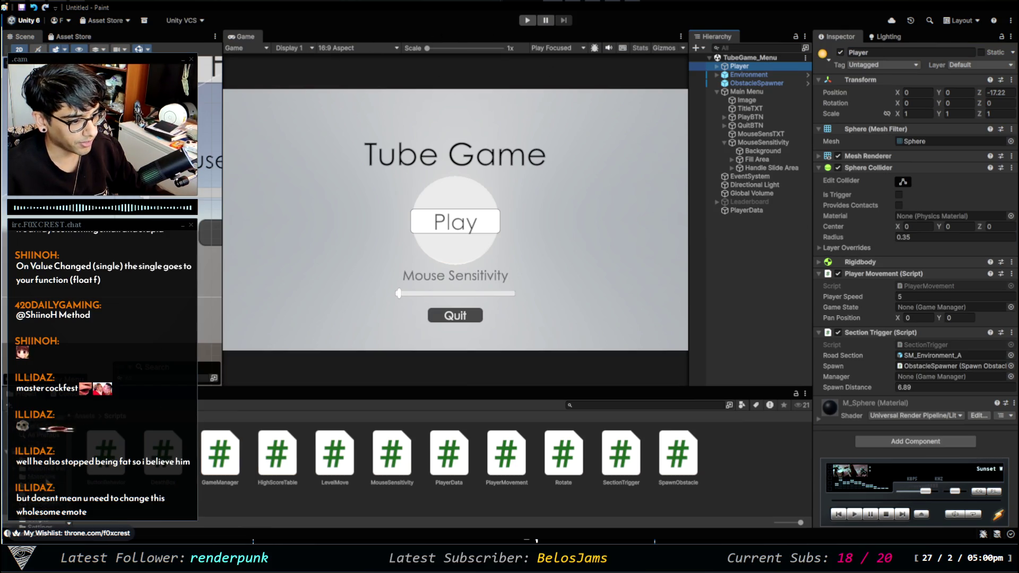
scroll(44, 478, "up", 1)
scroll(47, 479, "down", 2)
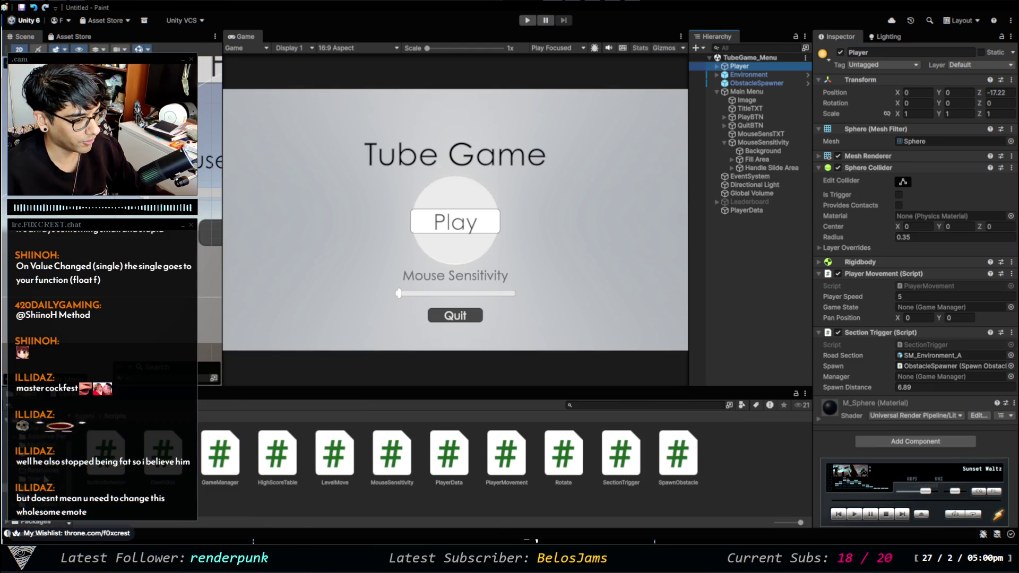
left_click(38, 479)
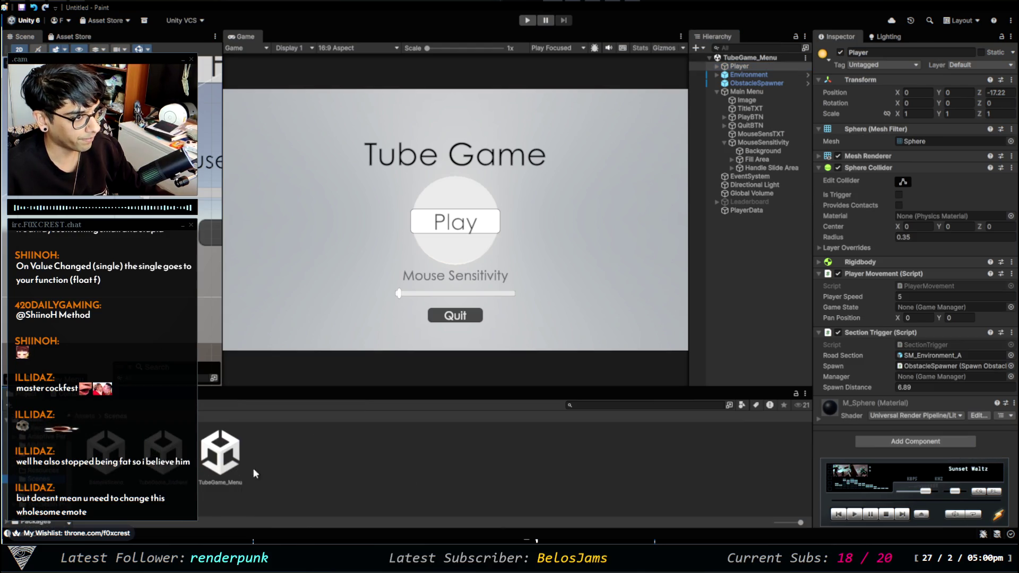
double_click(163, 454)
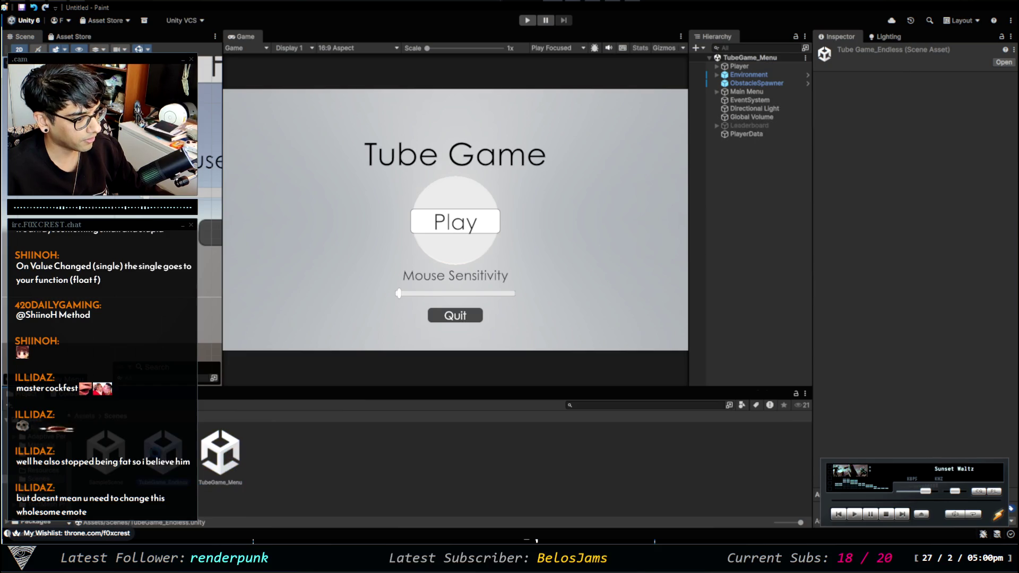
Set the Player's Player Speed to 50, then reopen the TubeGame_Menu scene
left_click(739, 75)
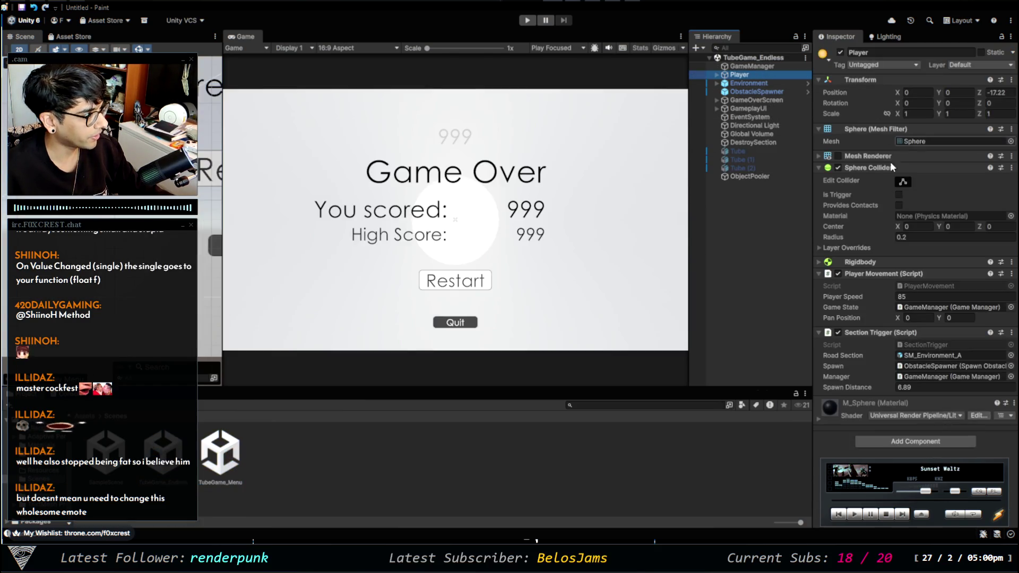
left_click(919, 297)
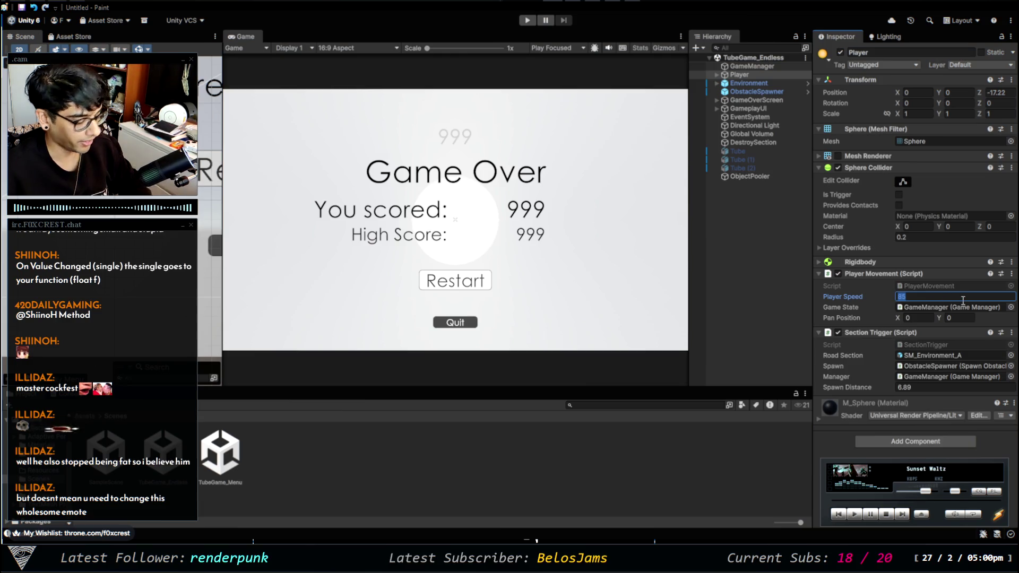
type("50")
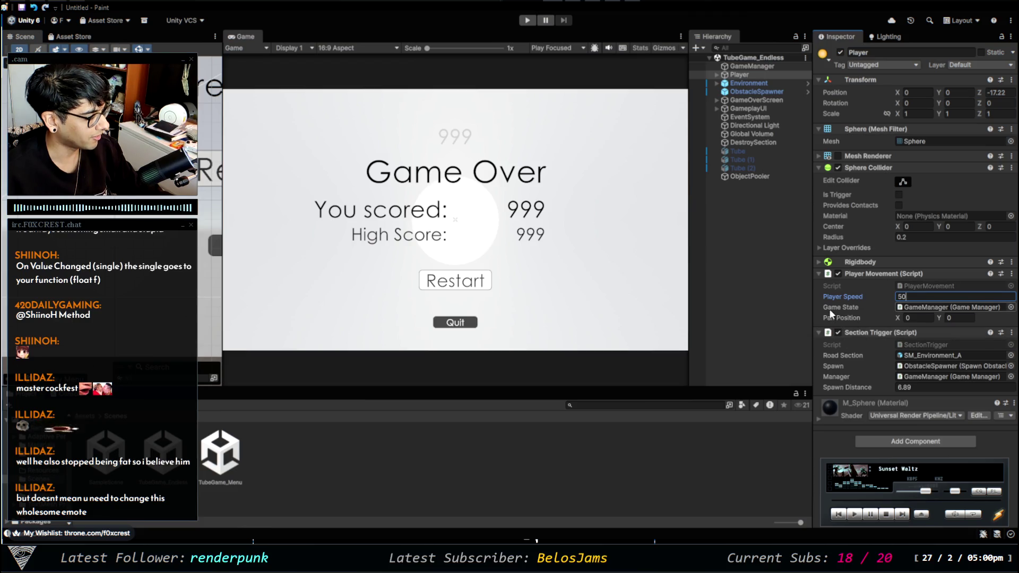
double_click(217, 435)
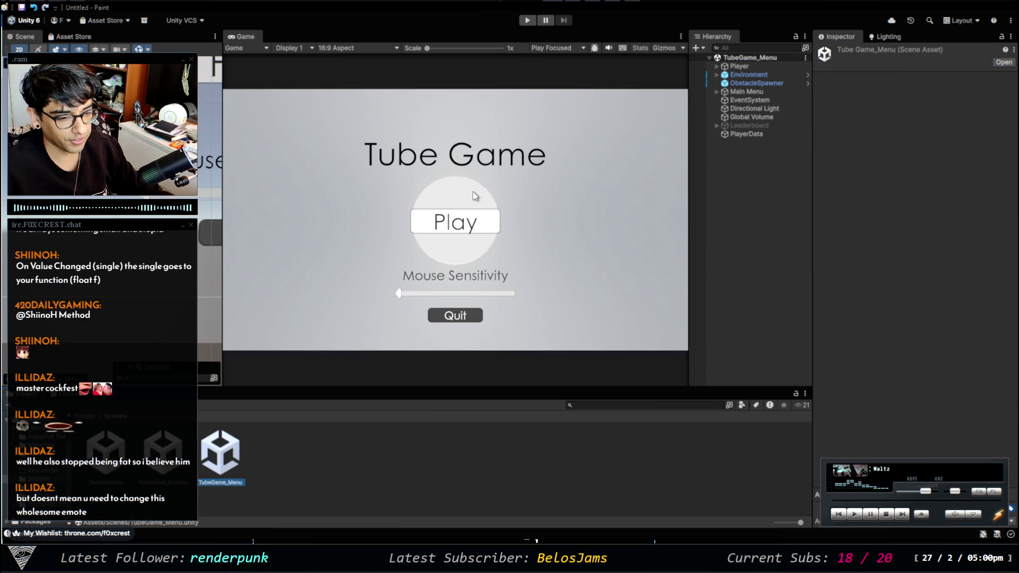
left_click(527, 21)
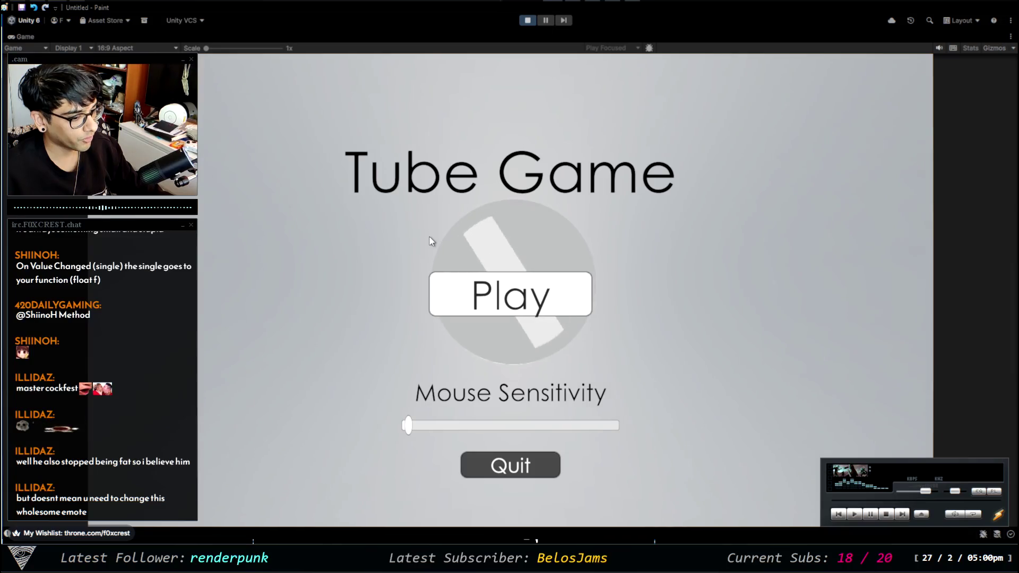
mouse_move(408, 427)
left_mouse_down()
mouse_move(569, 439)
mouse_move(613, 430)
mouse_move(573, 431)
mouse_move(692, 375)
left_mouse_up()
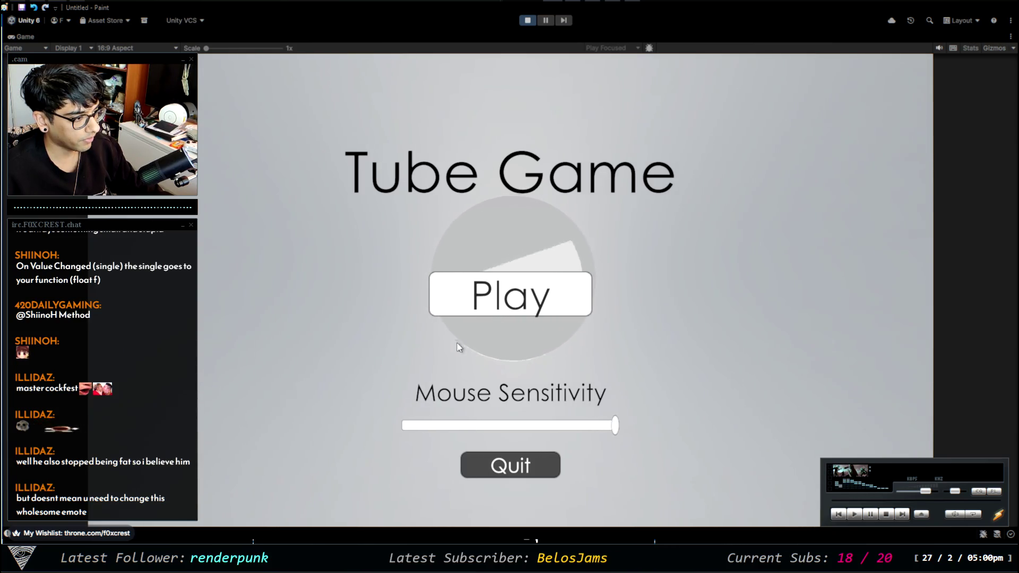
left_click(397, 426)
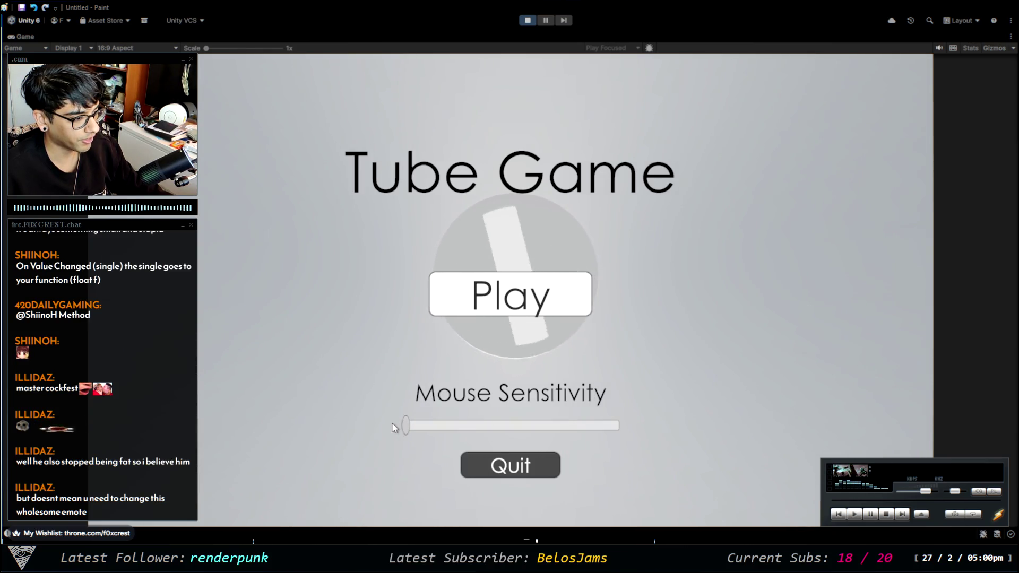
left_click(512, 318)
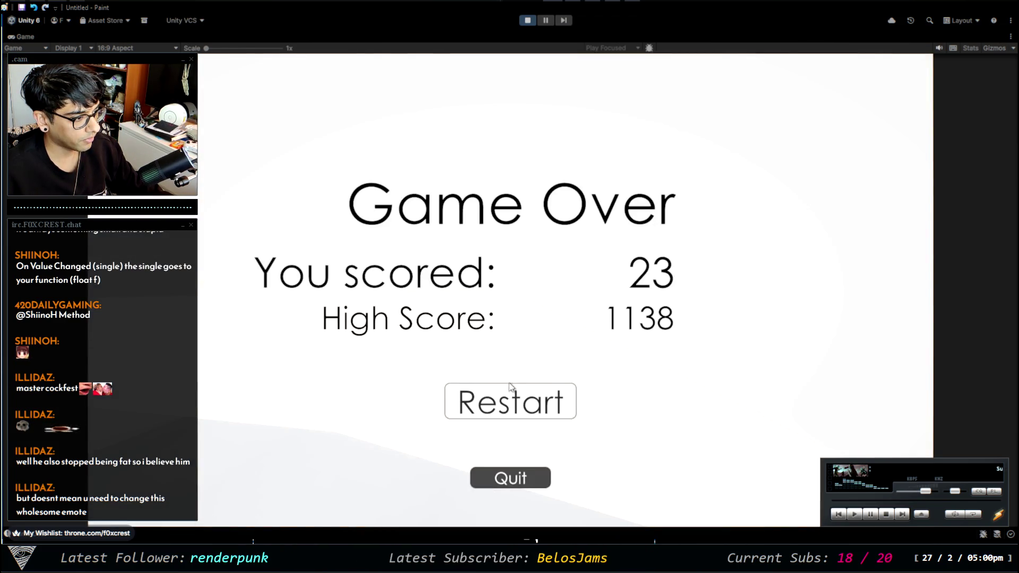
left_click(515, 401)
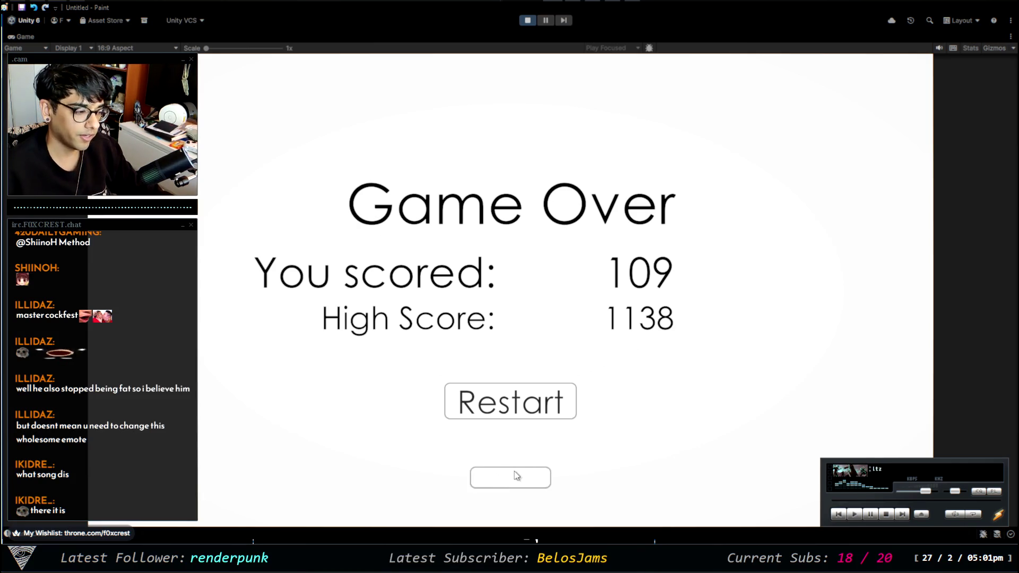
left_click(528, 20)
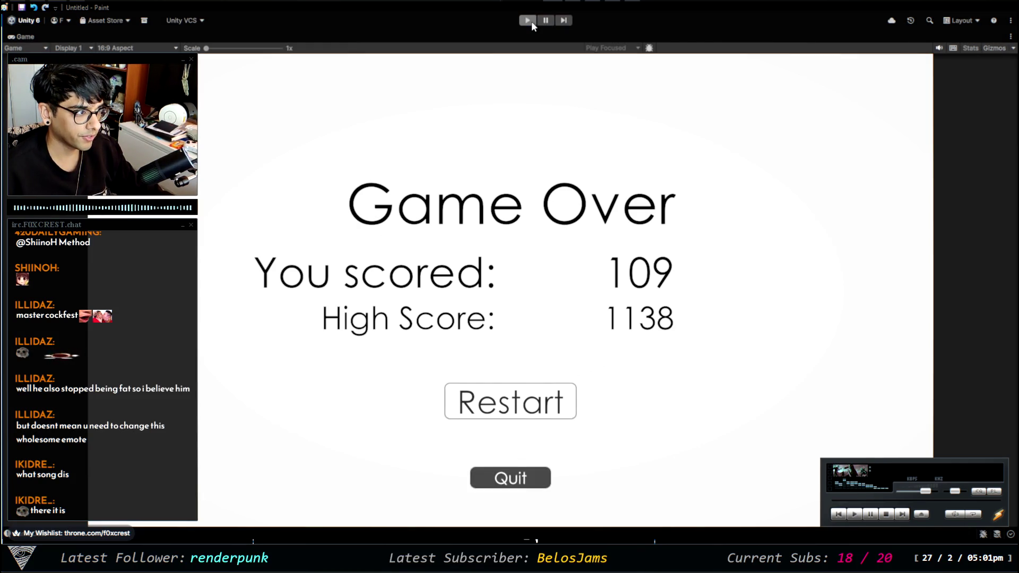
left_click(527, 21)
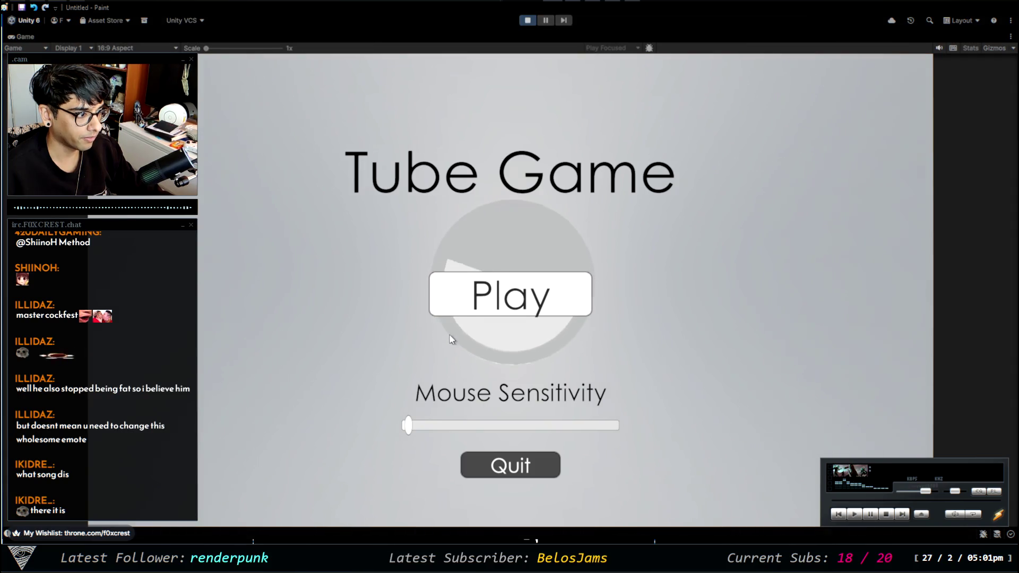
left_click_drag(408, 426, 648, 436)
left_click(503, 289)
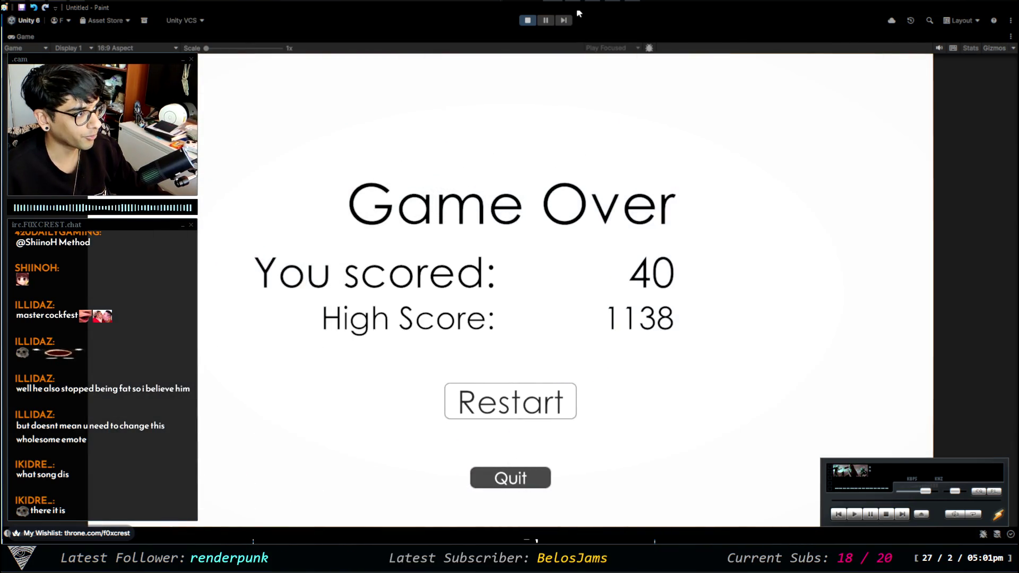
left_click(528, 21)
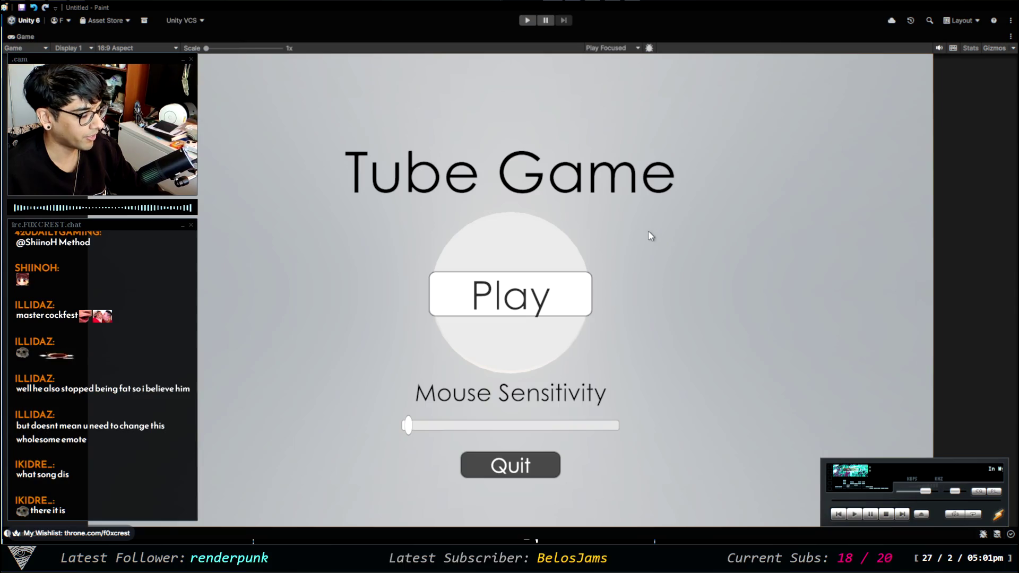
key("shift+space")
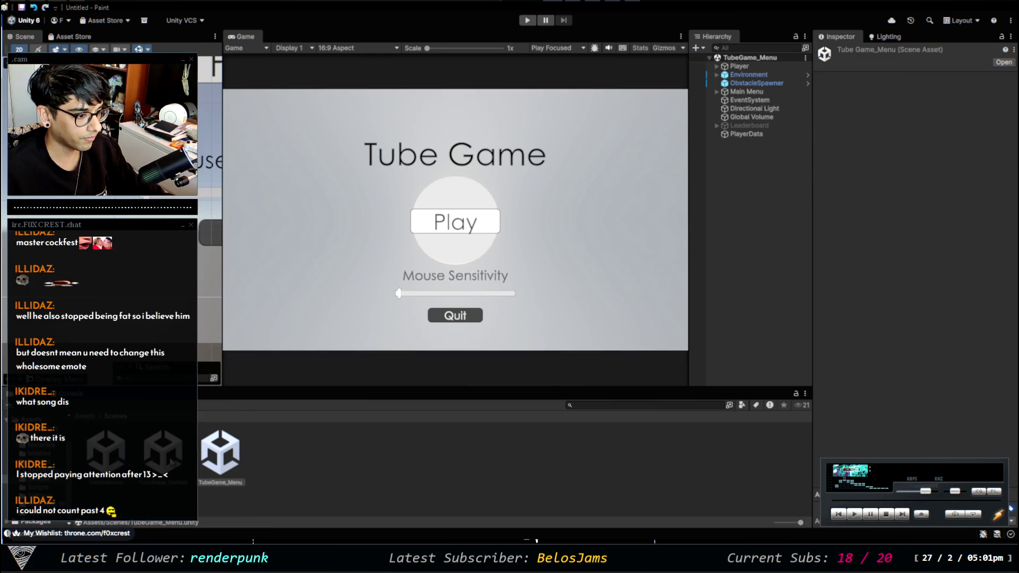
In TubeGame_Endless, duplicate RestartBTN as MenuBTN and move it below Restart
double_click(165, 454)
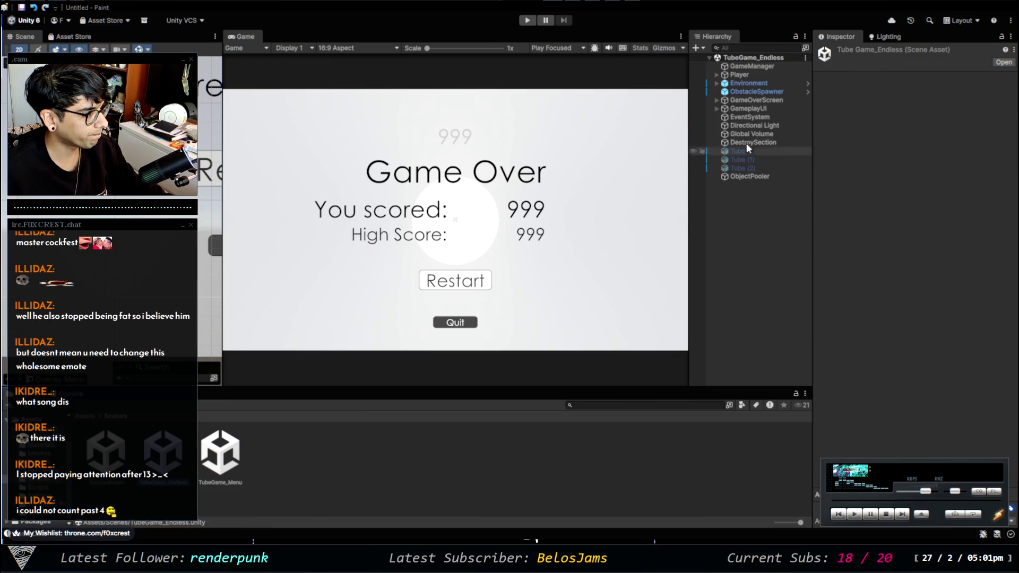
left_click(716, 100)
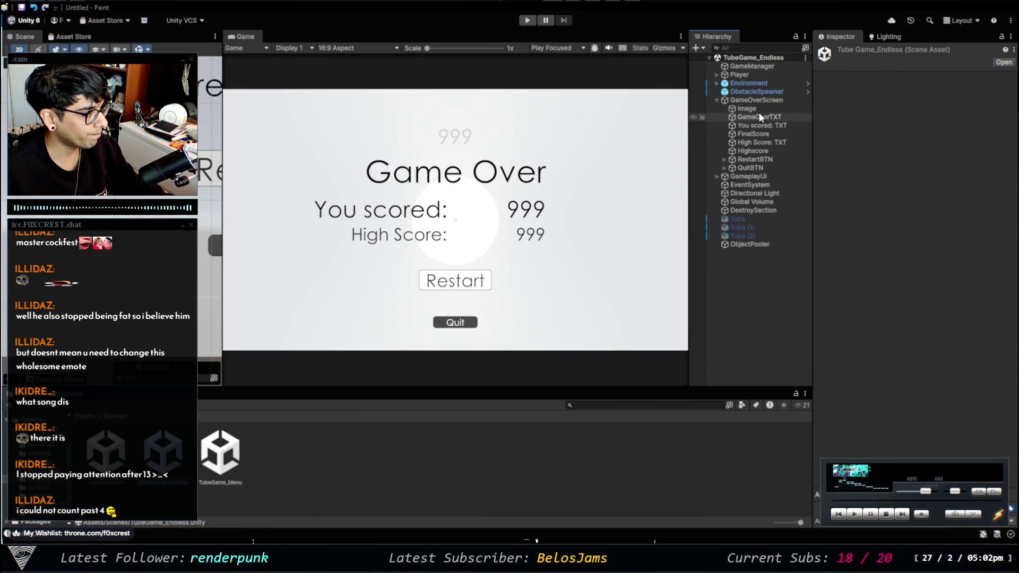
left_click(757, 160)
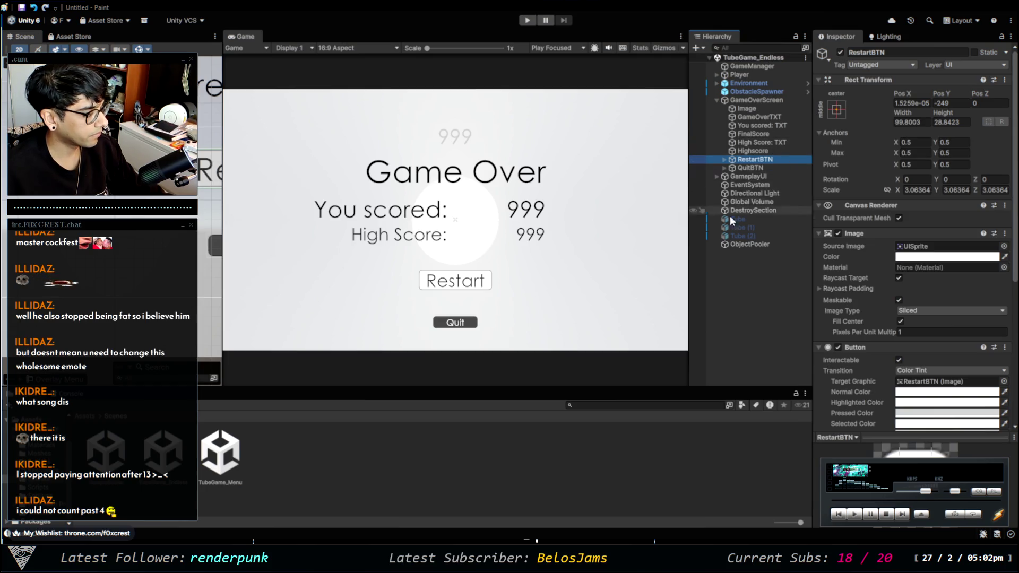
key("ctrl+d")
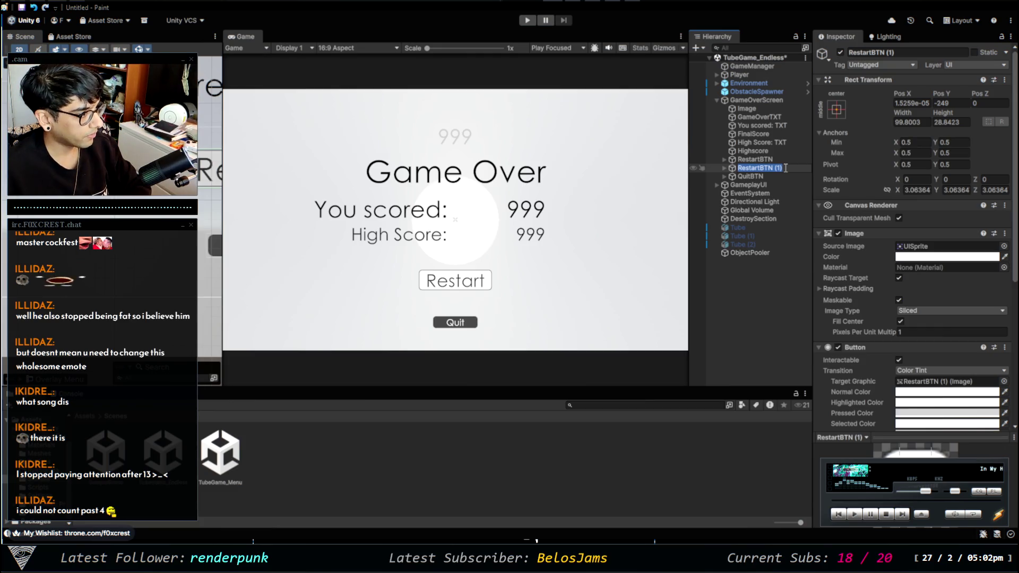
key("BackSpace")
type("Menu")
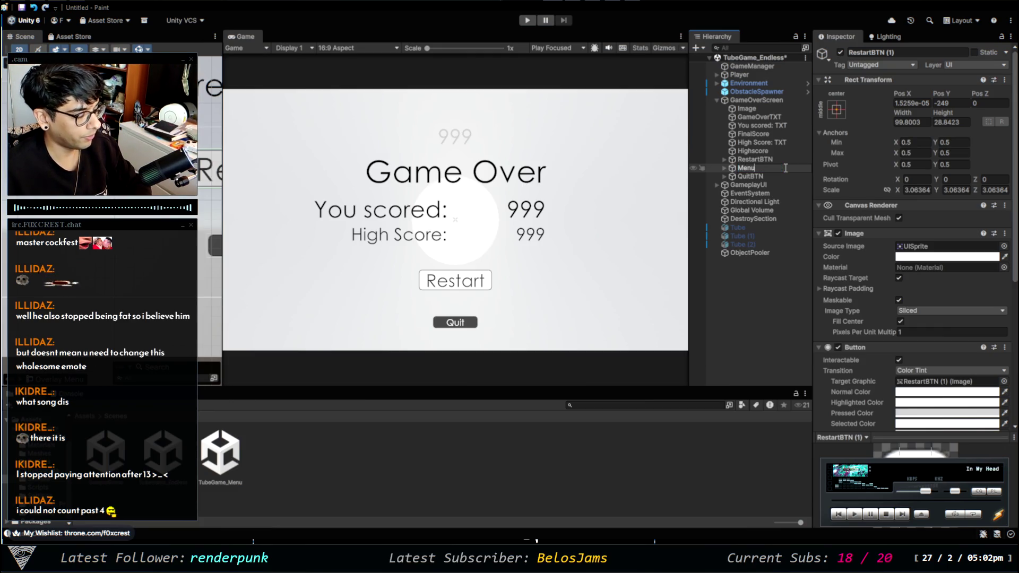
type("BTN")
key("Return")
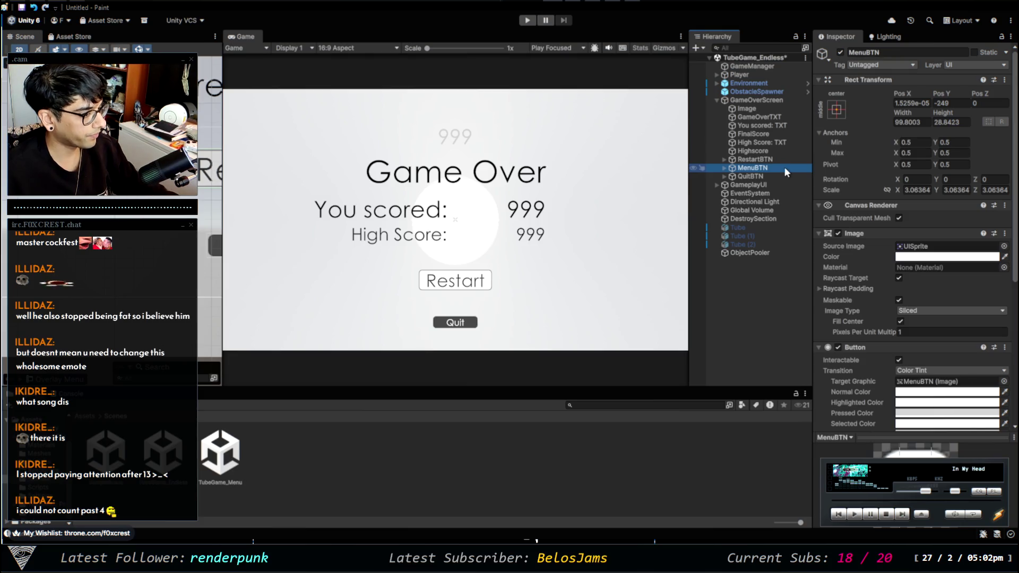
scroll(132, 318, "down", 2)
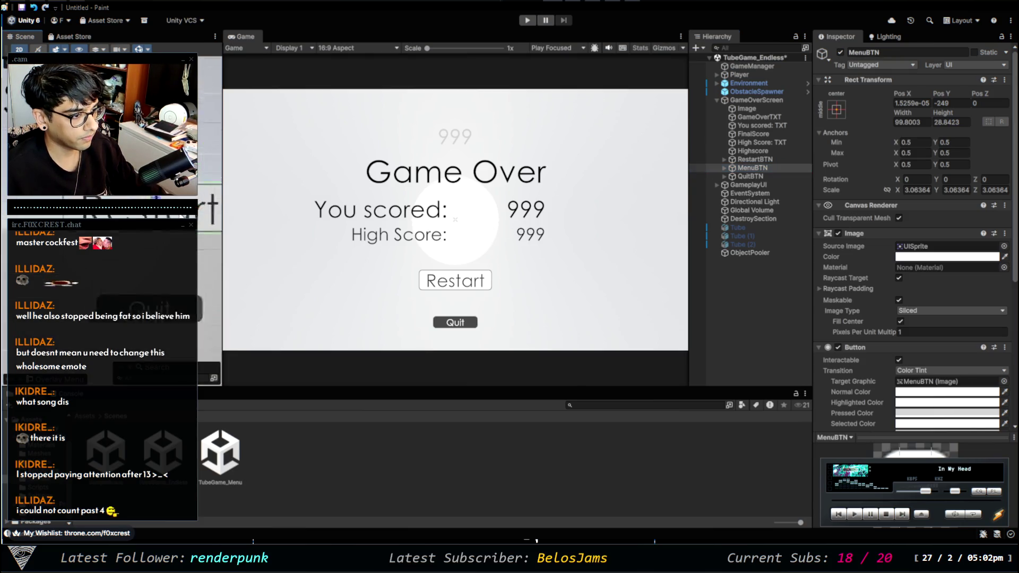
scroll(133, 318, "down", 2)
left_click_drag(132, 215, 133, 247)
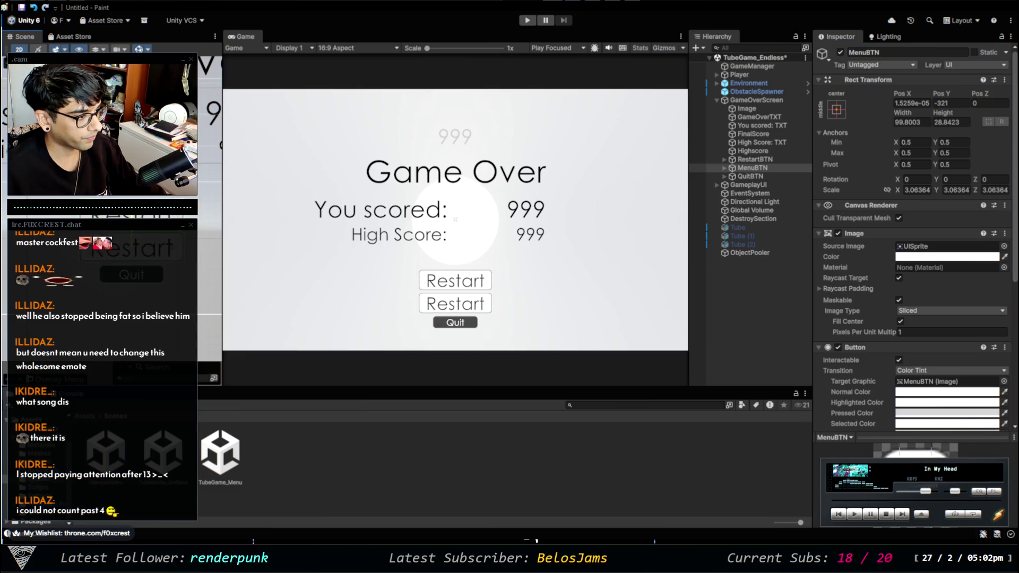
Set MenuBTN's Scale X and Y to 2.5
left_click(923, 190)
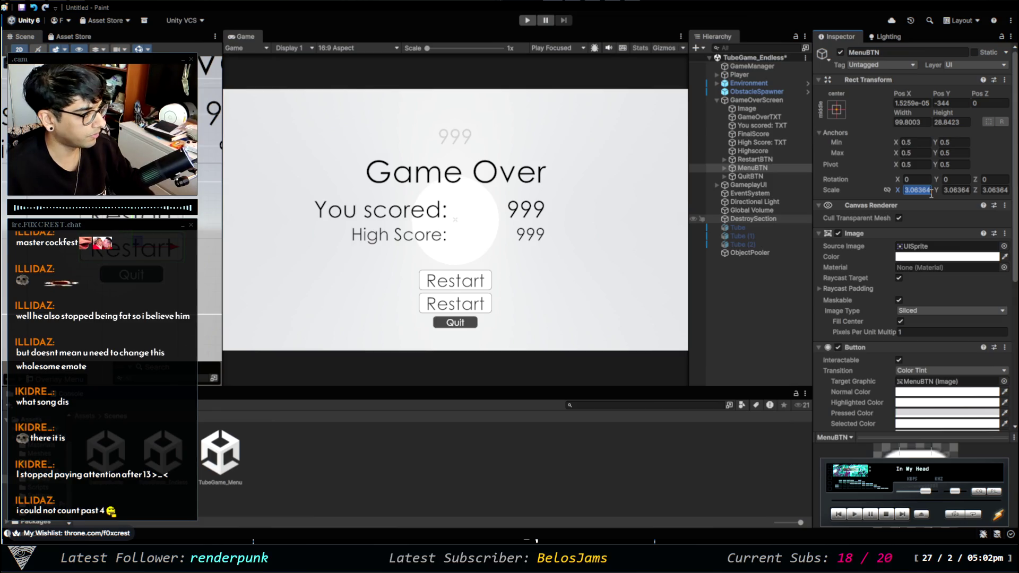
type("2")
key("Return")
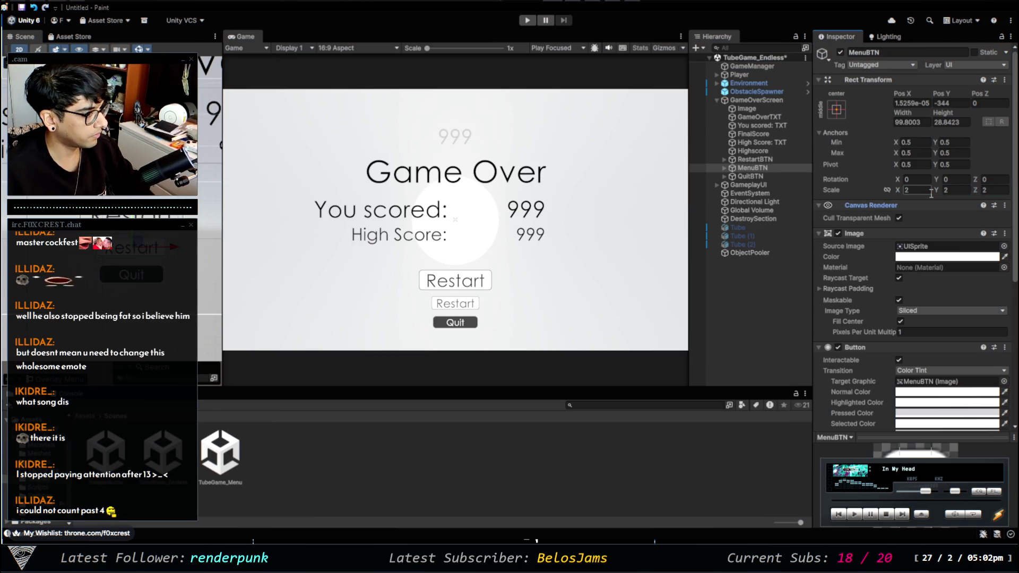
left_click(915, 190)
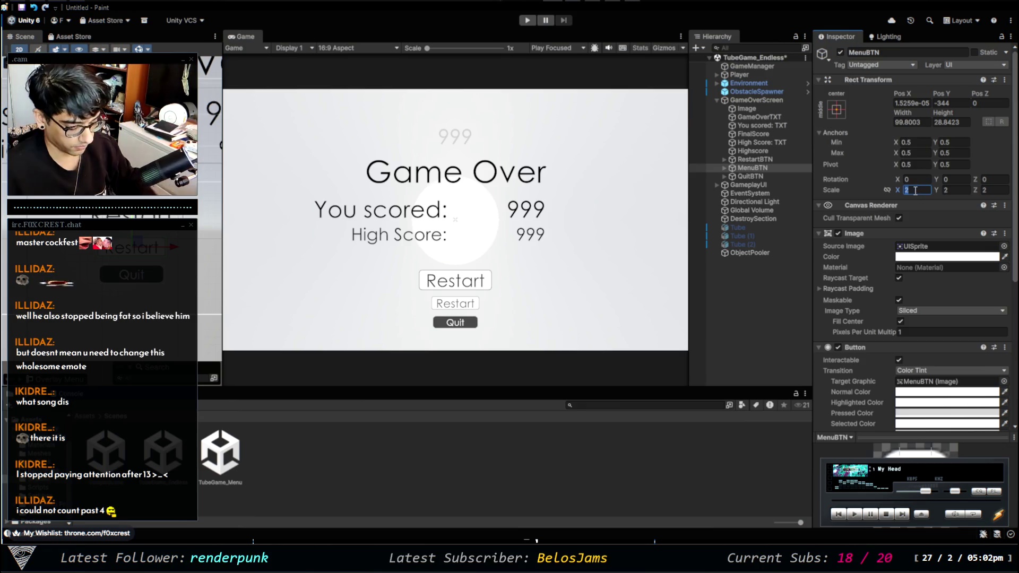
type("2.5")
key("Tab")
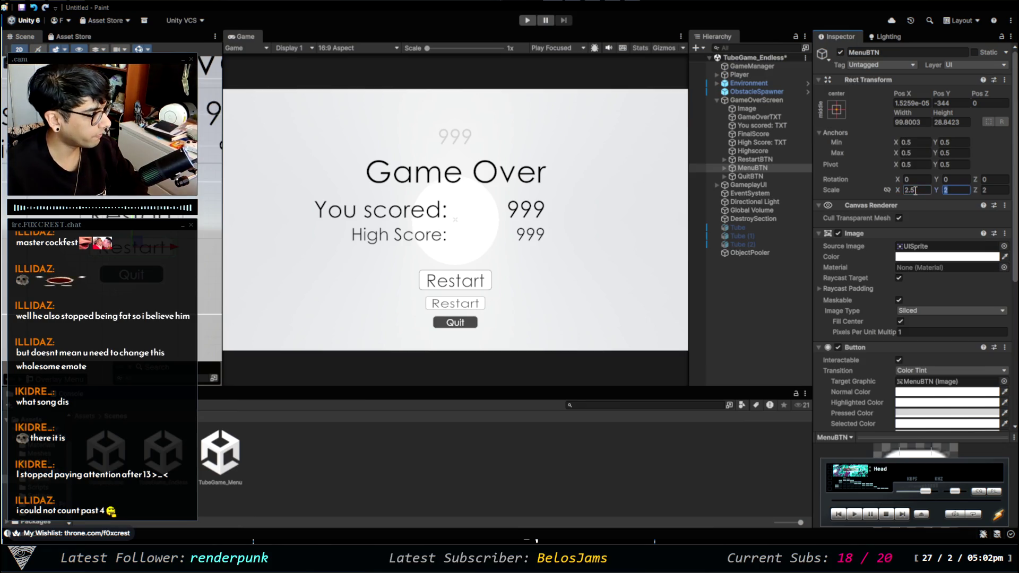
type("2.6")
key("BackSpace")
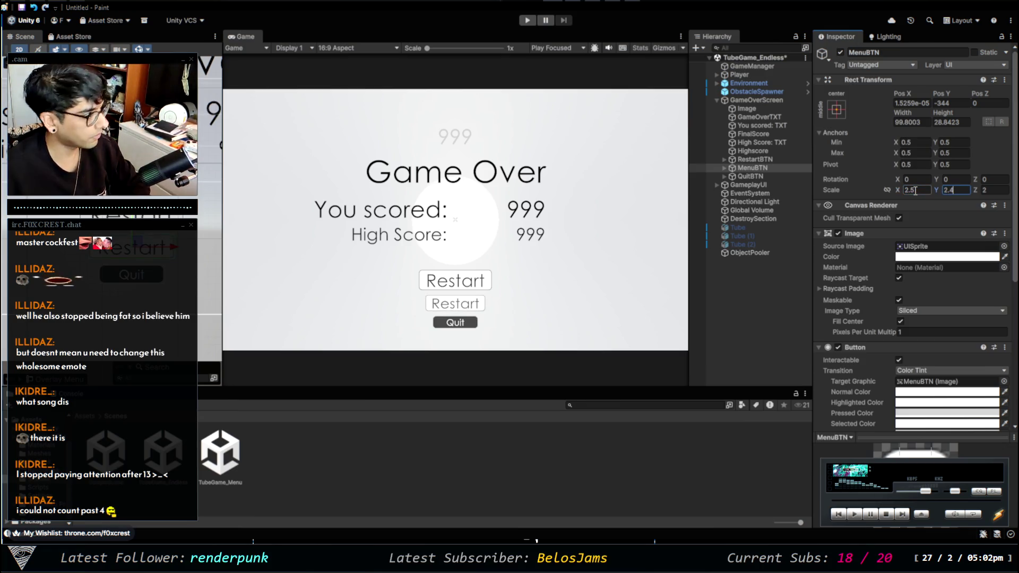
type("5")
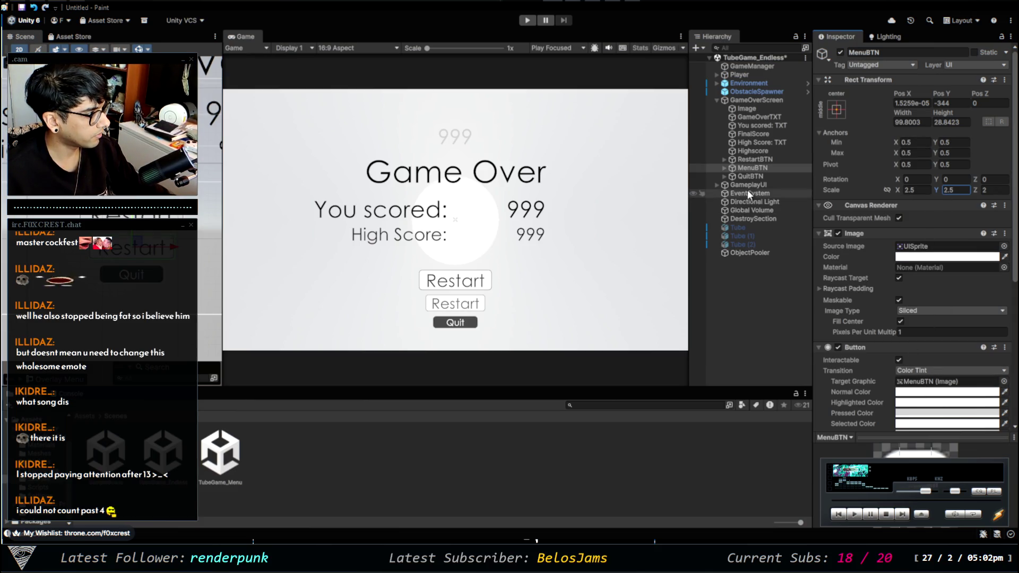
Change the button's Text (TMP) label from Restart to "Menu"
left_click(724, 167)
left_click(750, 176)
left_click(911, 276)
type("Back To Me")
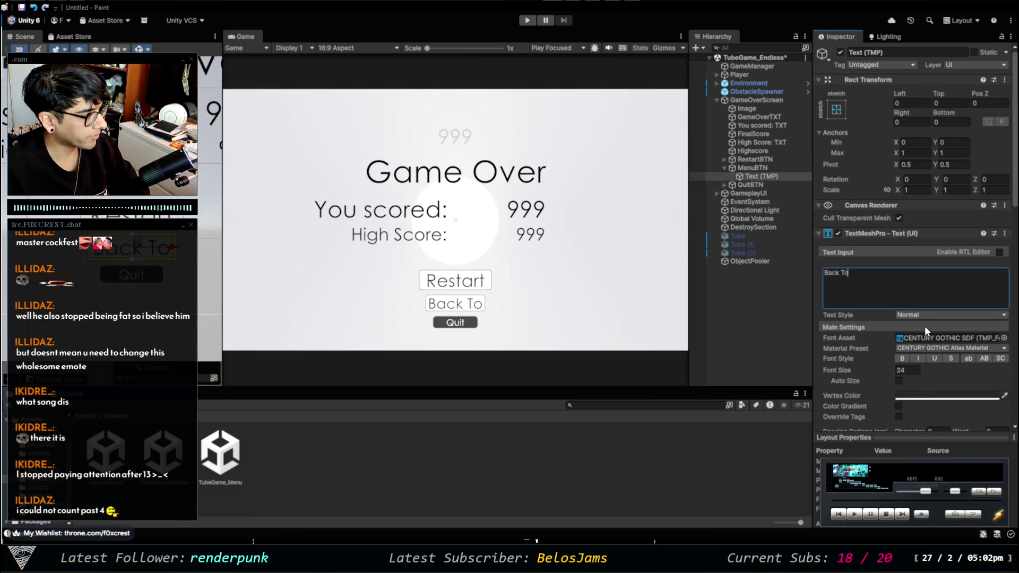
key("BackSpace")
key("BackSpace")
key("BackSpace")
type("Menu")
key("BackSpace")
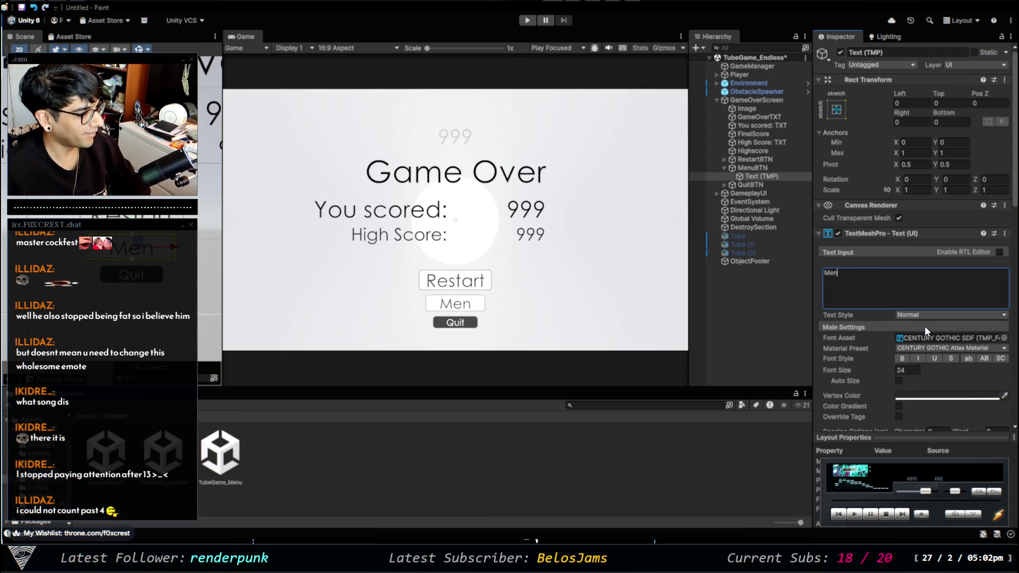
type("u")
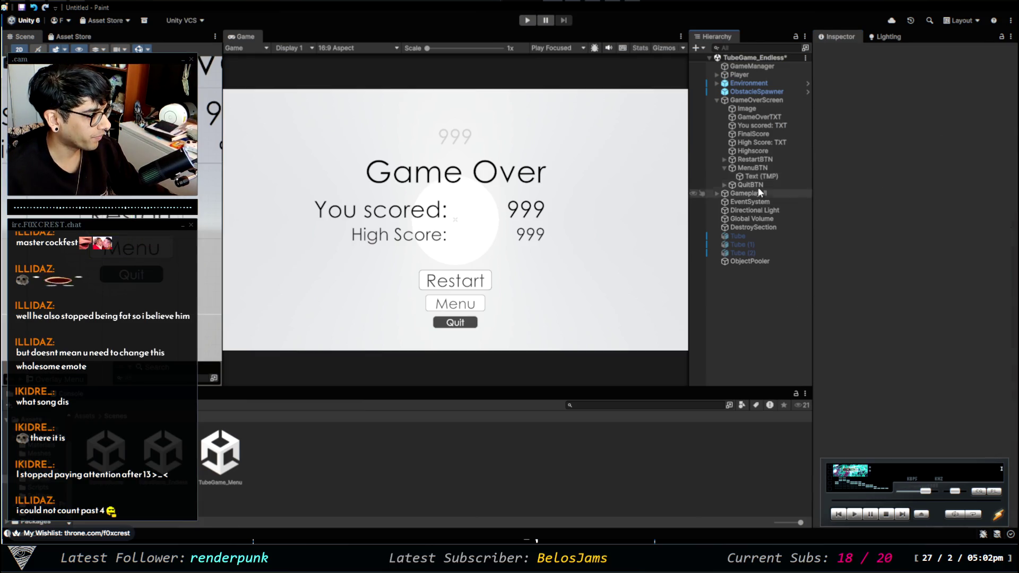
Inspect MenuBTN's On Click list and Button Behavior script, then switch to VS Code
left_click(752, 168)
scroll(859, 345, "down", 8)
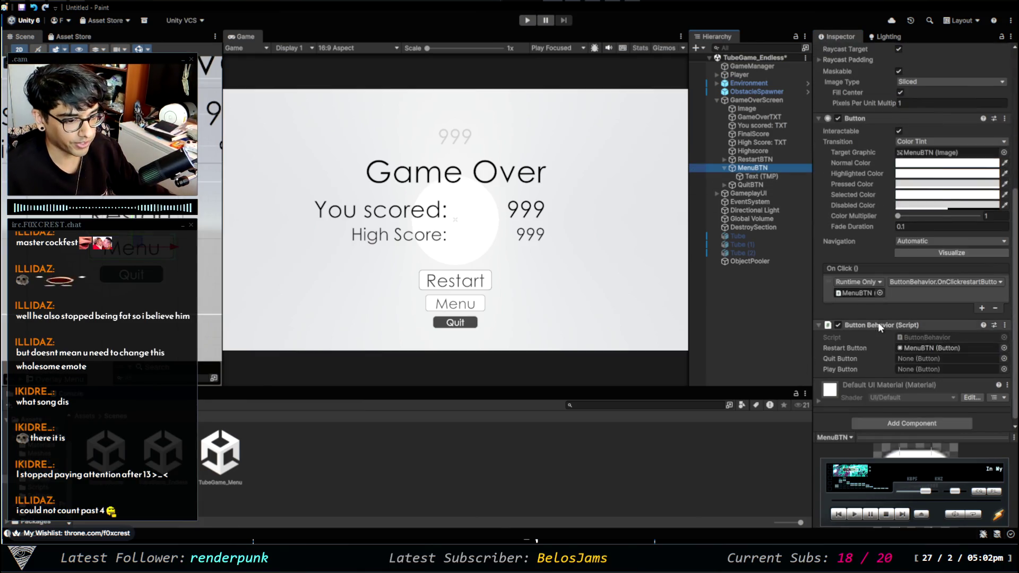
scroll(858, 307, "up", 1)
scroll(876, 373, "down", 1)
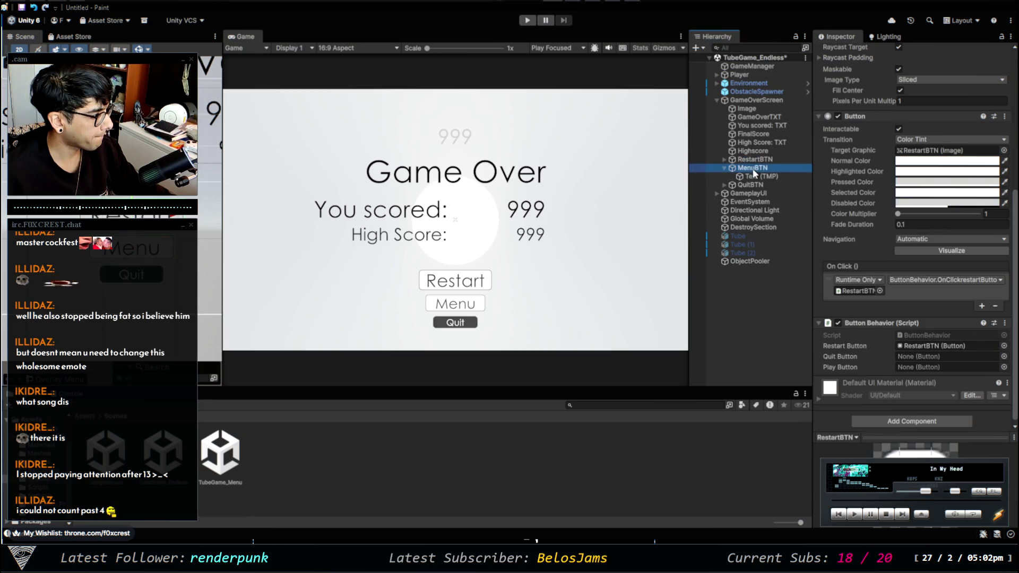
left_click(758, 175)
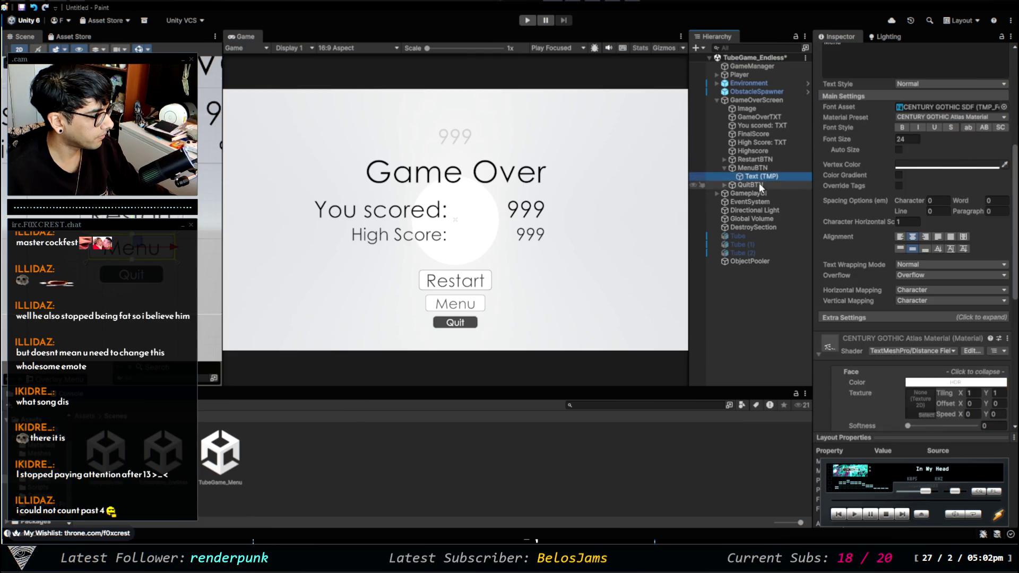
left_click(758, 168)
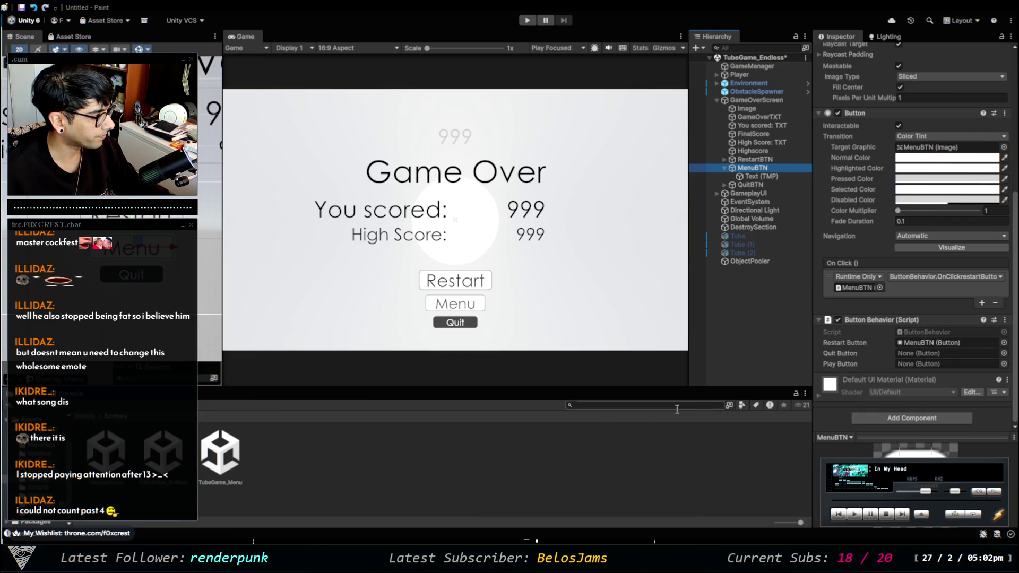
left_click(317, 457)
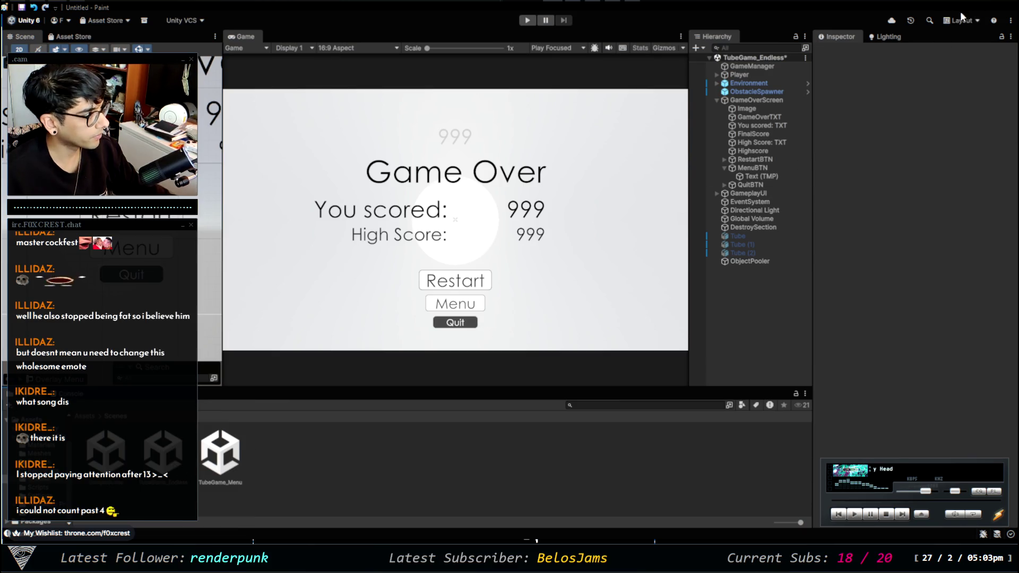
key("alt+Tab")
key("alt+Tab")
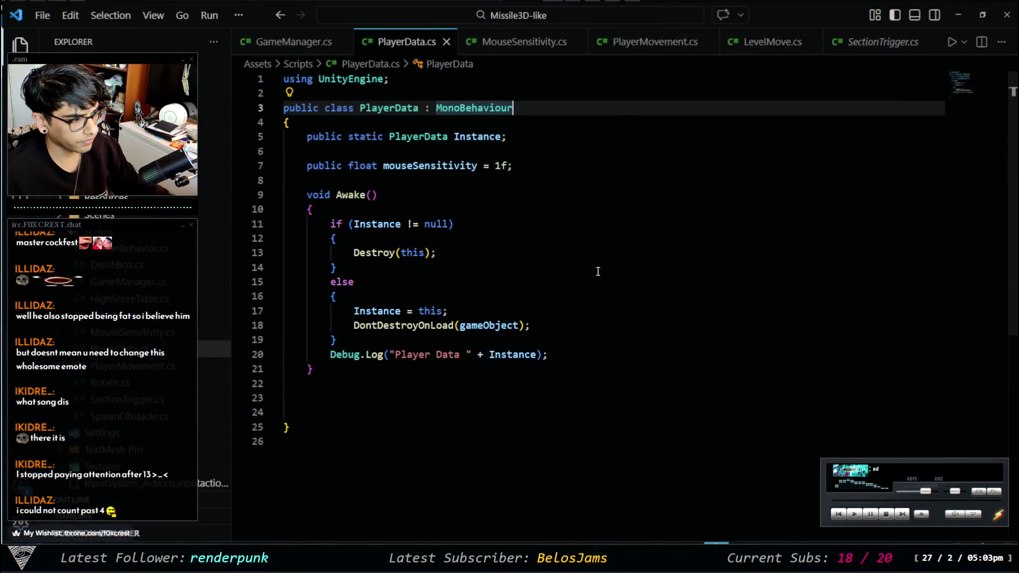
Open ButtonBehavior.cs and paste a duplicate of the OnClickPlayButton method below it
left_click(130, 247)
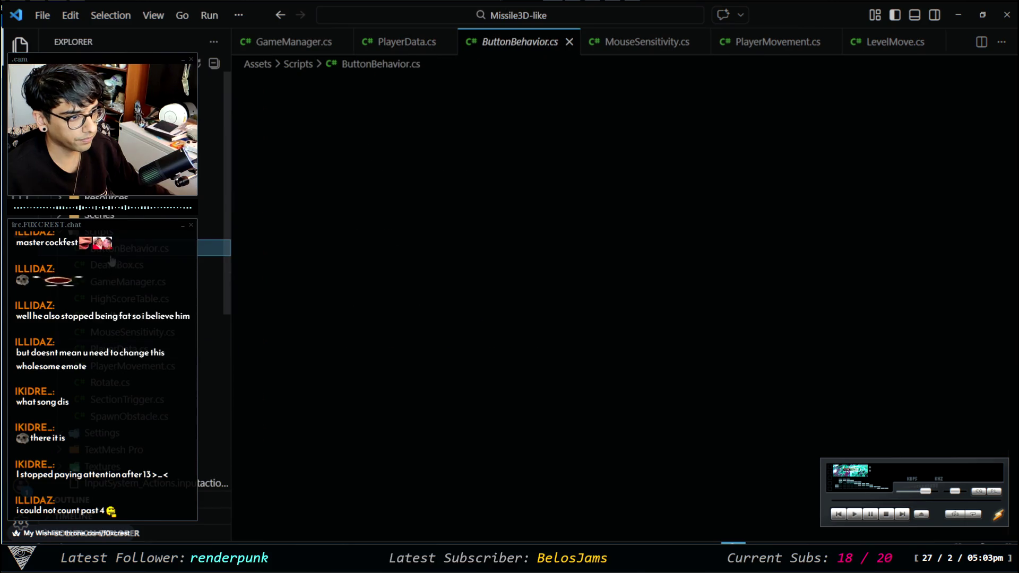
left_click_drag(508, 224, 303, 226)
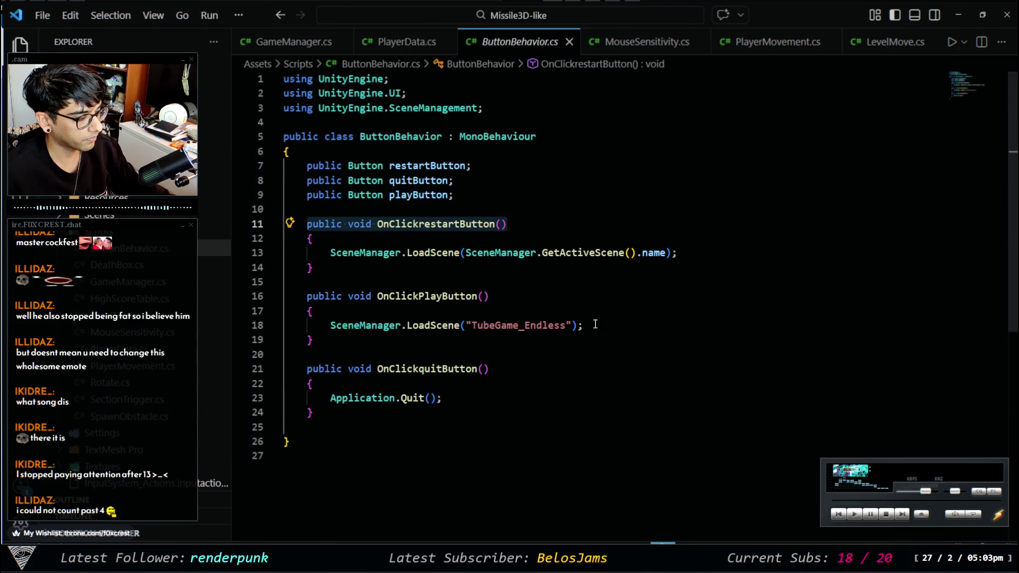
mouse_move(313, 340)
left_mouse_down()
mouse_move(276, 307)
mouse_move(292, 298)
left_mouse_up()
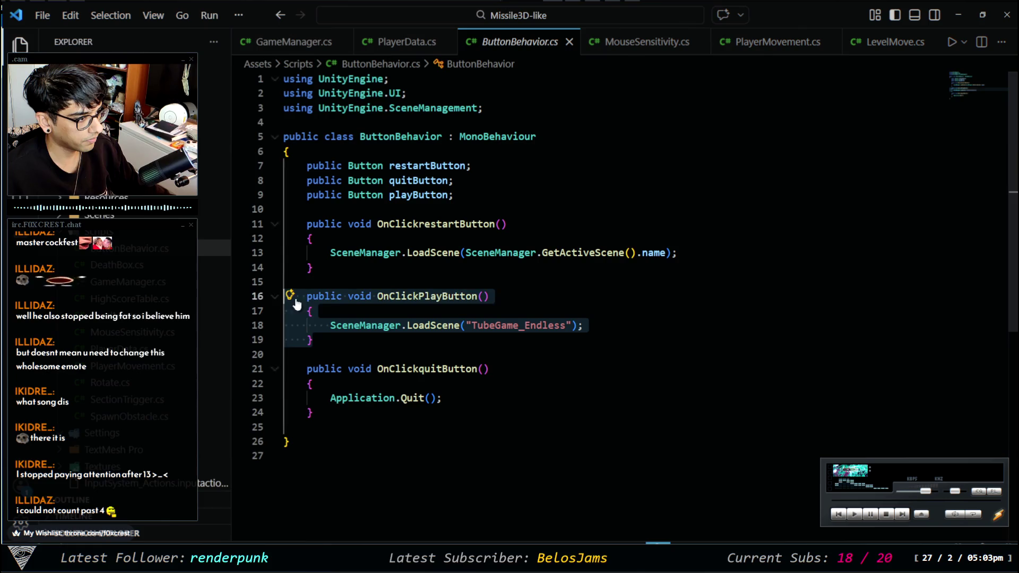
key("ctrl+c")
left_click(371, 340)
key("Return")
key("ctrl+v")
Align the duplicated method and rename it to OnClickMenuButton
key("Up")
key("Up")
key("Up")
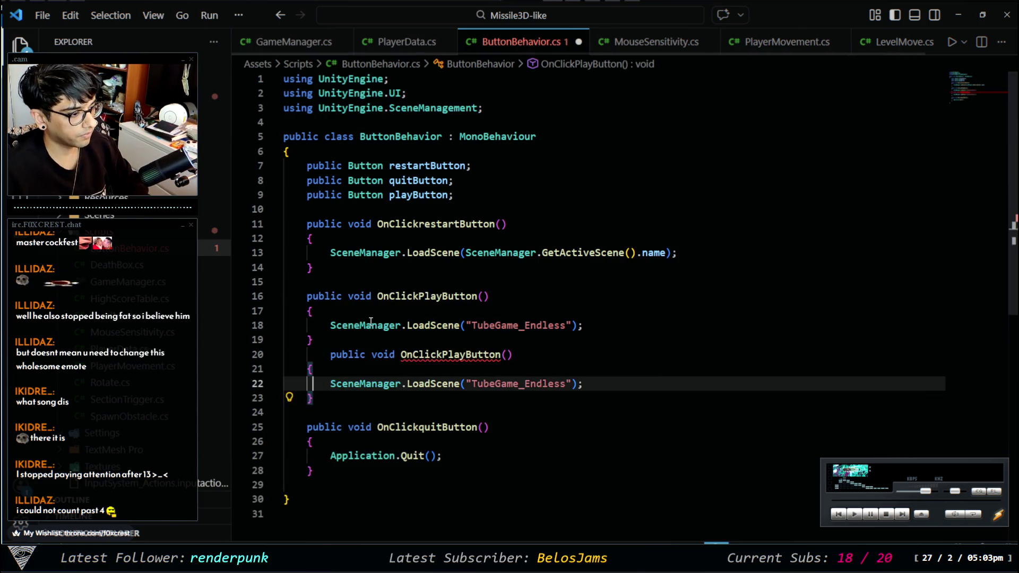
key("shift+Tab")
key("Return")
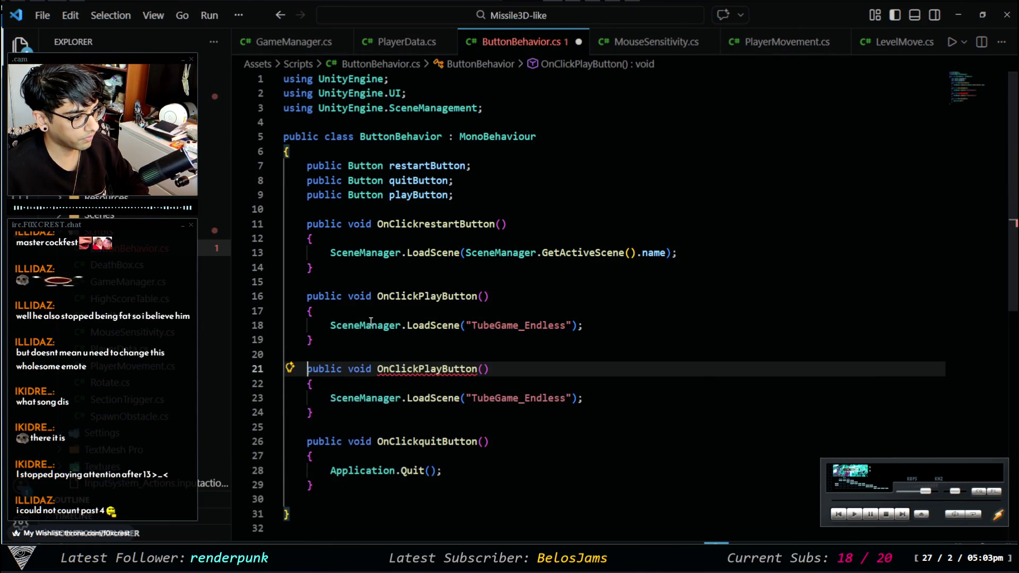
key("Right")
key("Right")
key("Right")
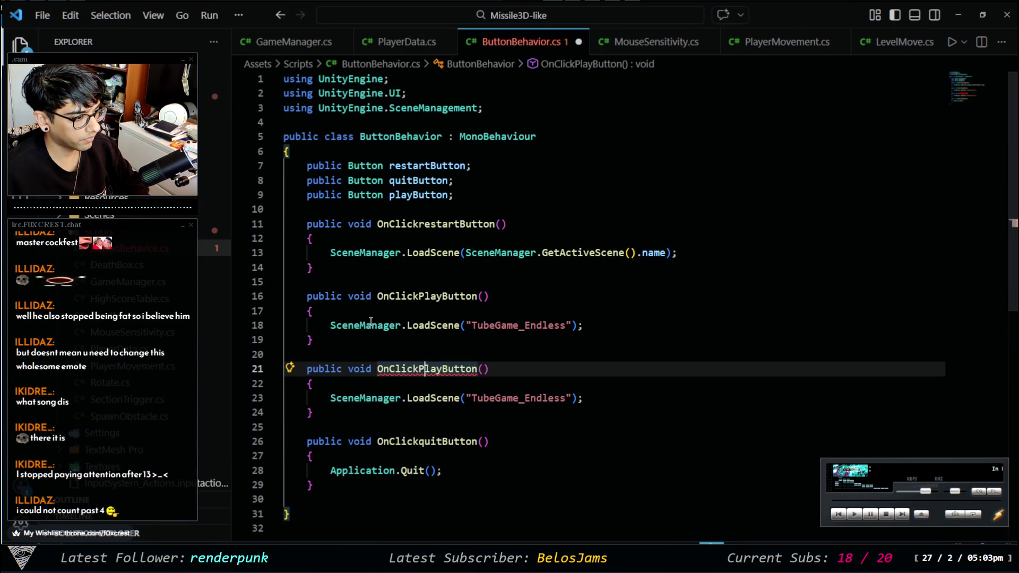
key("shift+Right")
key("shift+Right")
key("shift+Right")
type("Menu")
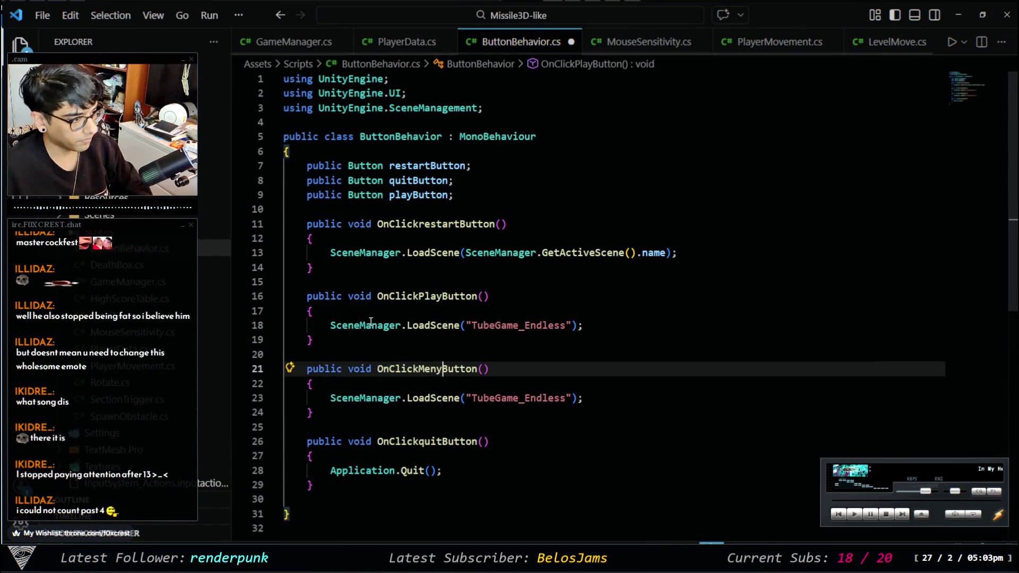
Change the duplicate's scene string to "TubeGame_Menu" and save the script
double_click(546, 398)
left_click(563, 398)
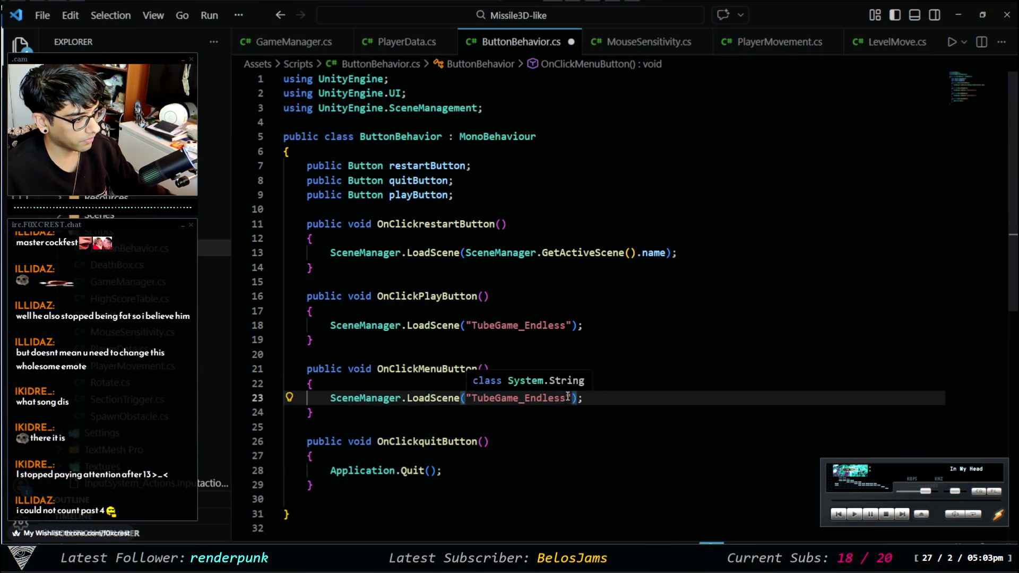
key("shift+Left")
key("shift+Left")
key("shift+Left")
type("Menu")
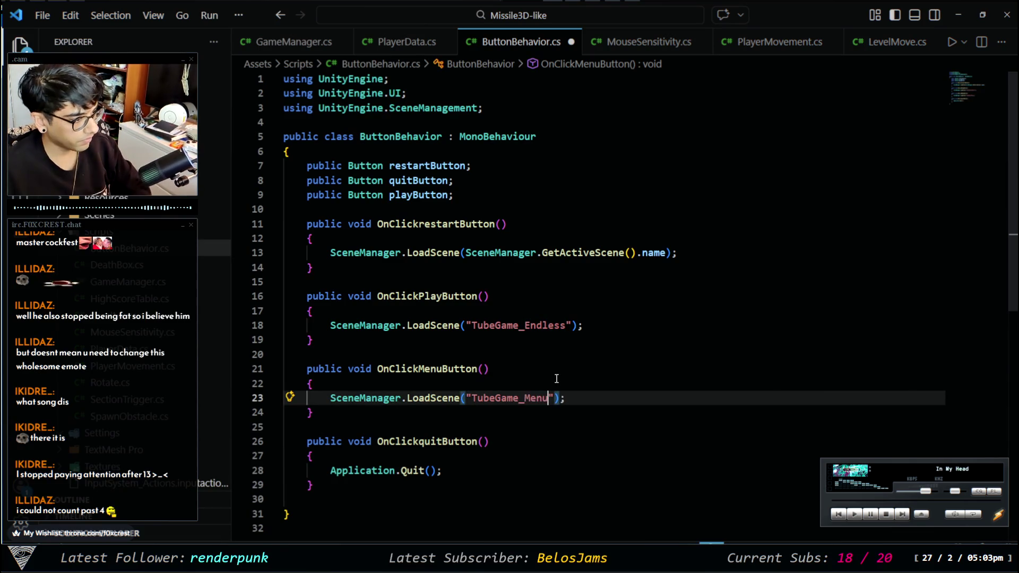
key("ctrl+s")
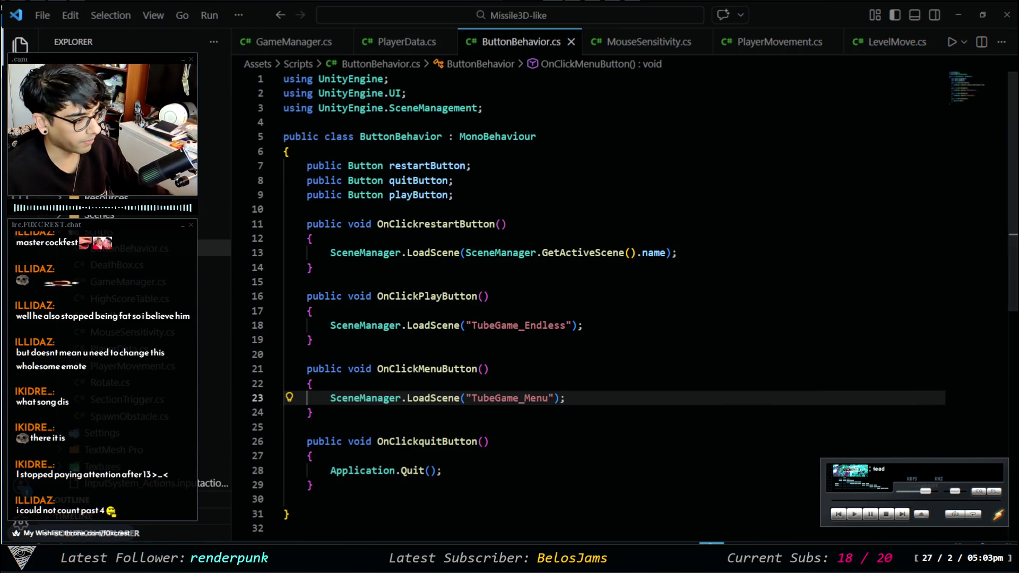
mouse_move(583, 252)
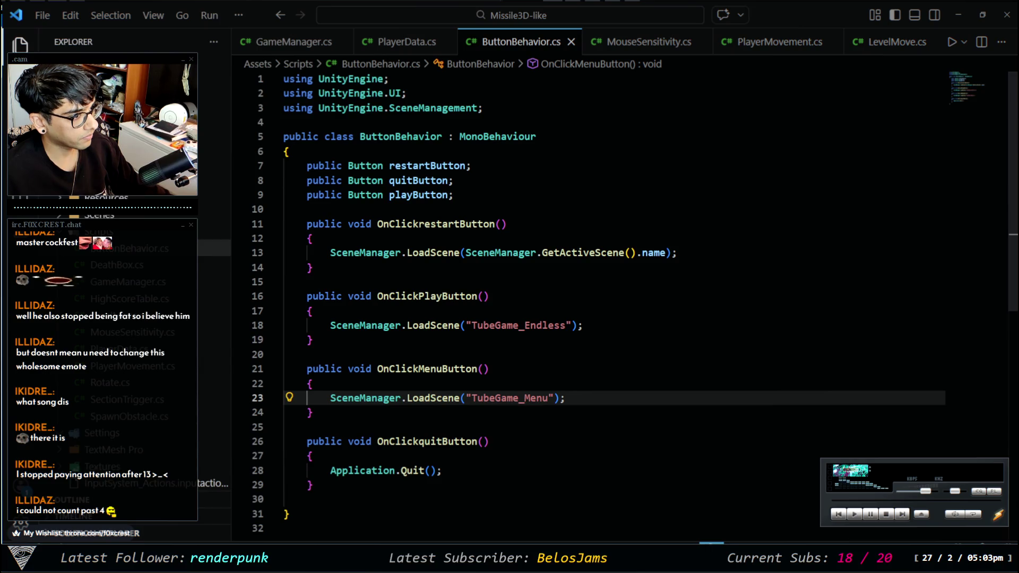
left_click(524, 200)
Add "public Button menuButton;" after the playButton field, save, and return to Unity
key("alt+Tab")
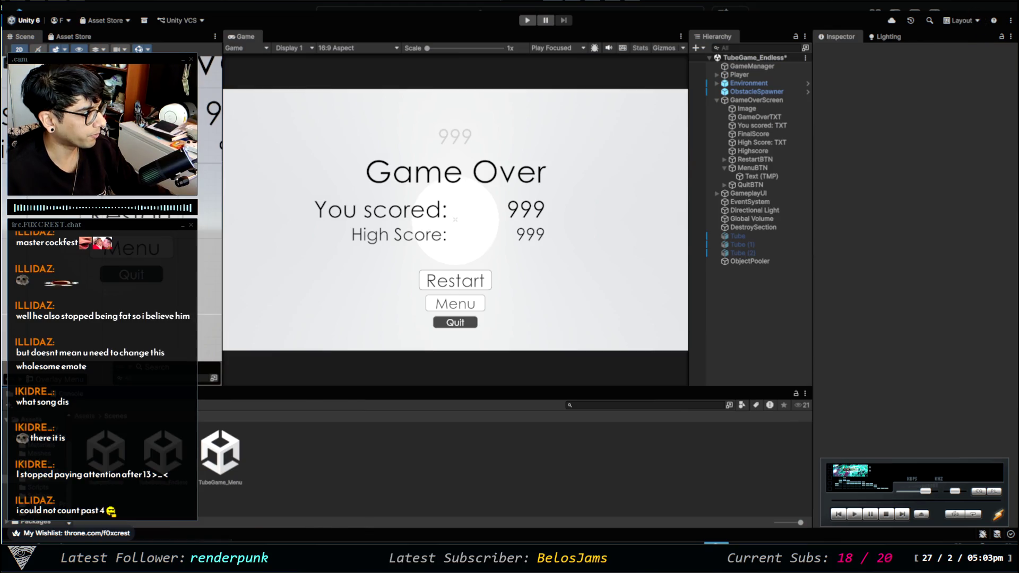
key("alt+Tab")
key("Return")
type("P")
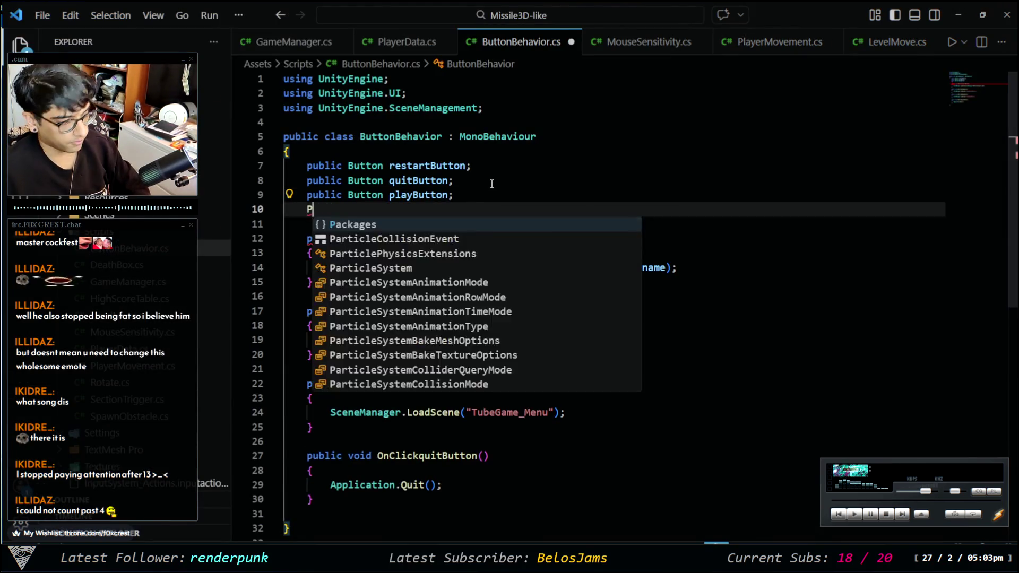
key("BackSpace")
type("public Button menuBi")
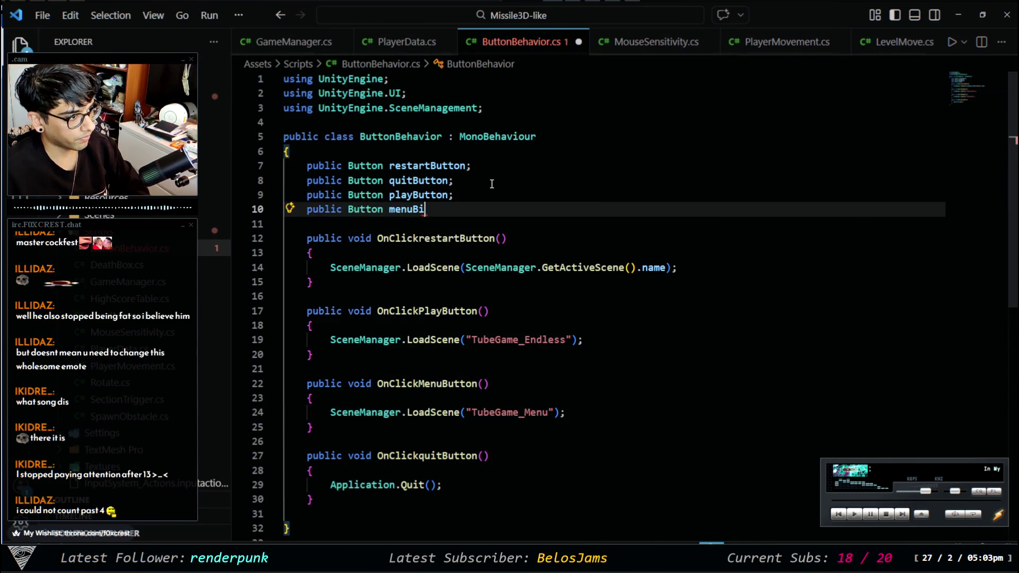
key("BackSpace")
key("BackSpace")
key("BackSpace")
type("utton;")
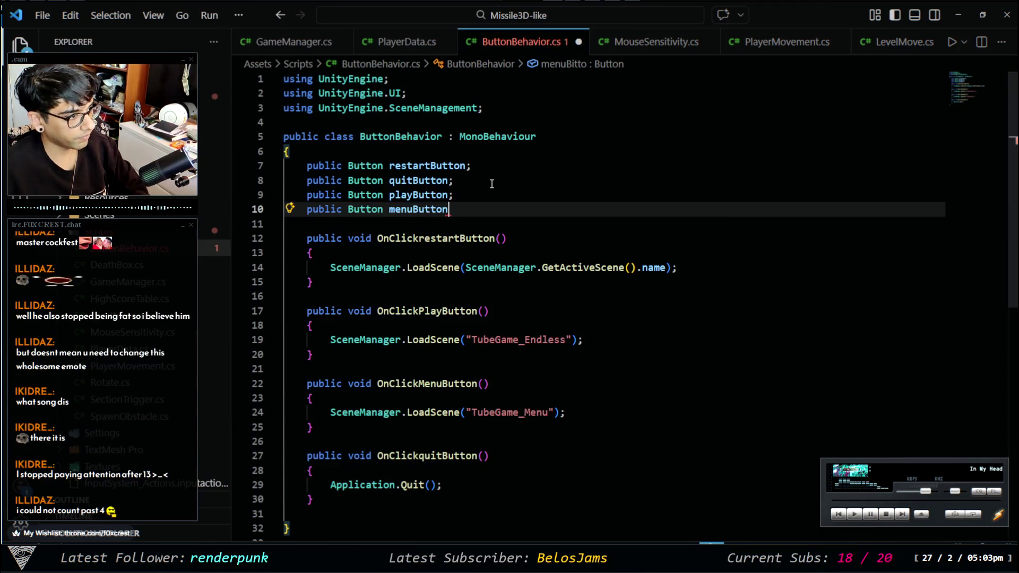
key("ctrl+s")
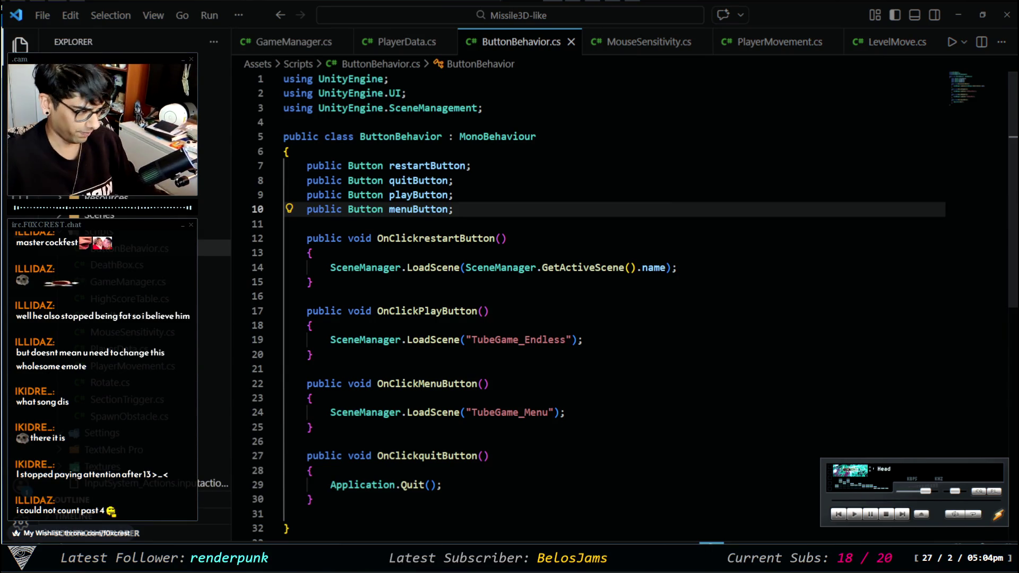
key("alt+Tab")
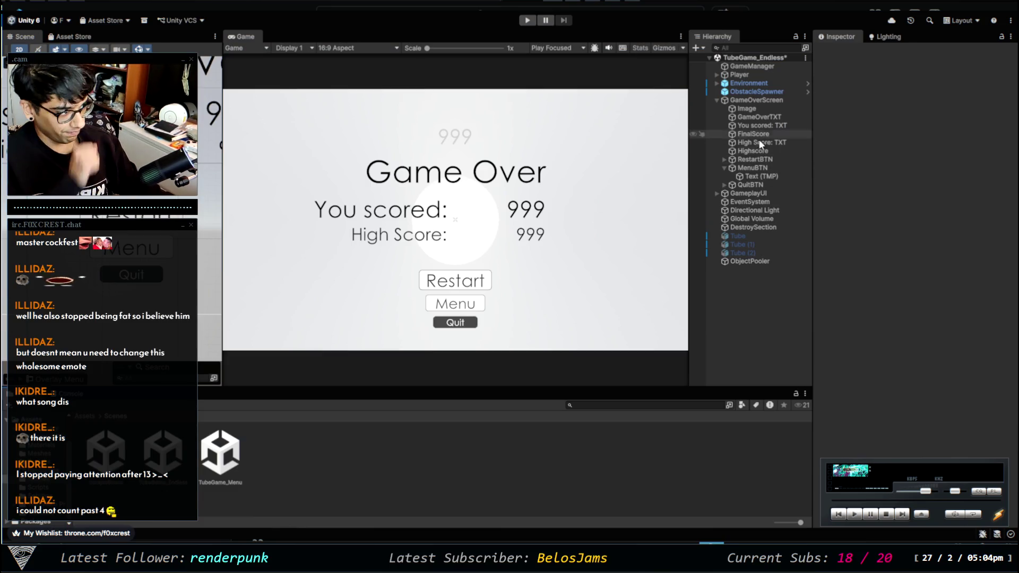
Assign MenuBTN as the Menu Button reference in its Button Behavior component
left_click(757, 168)
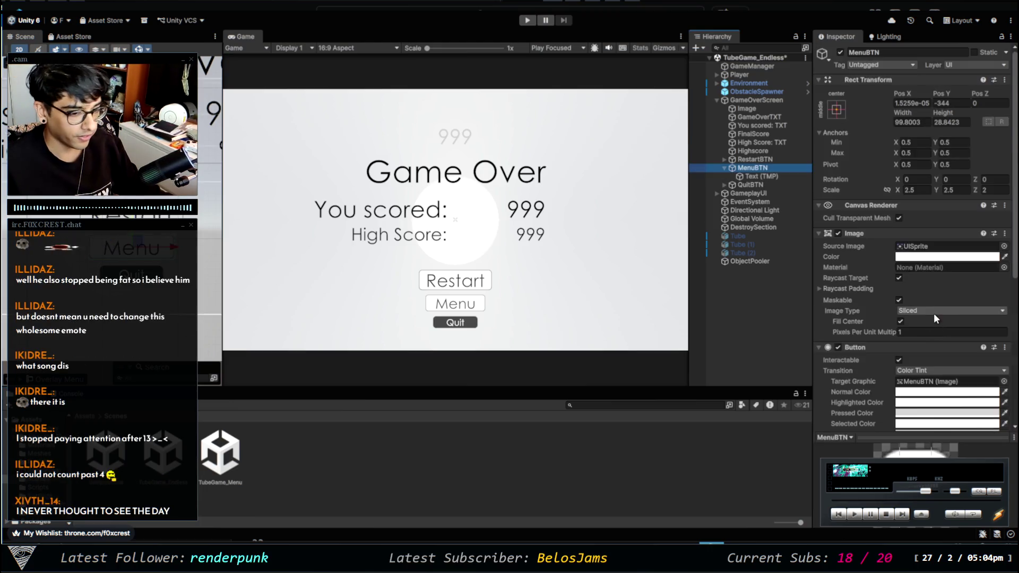
scroll(922, 307, "down", 5)
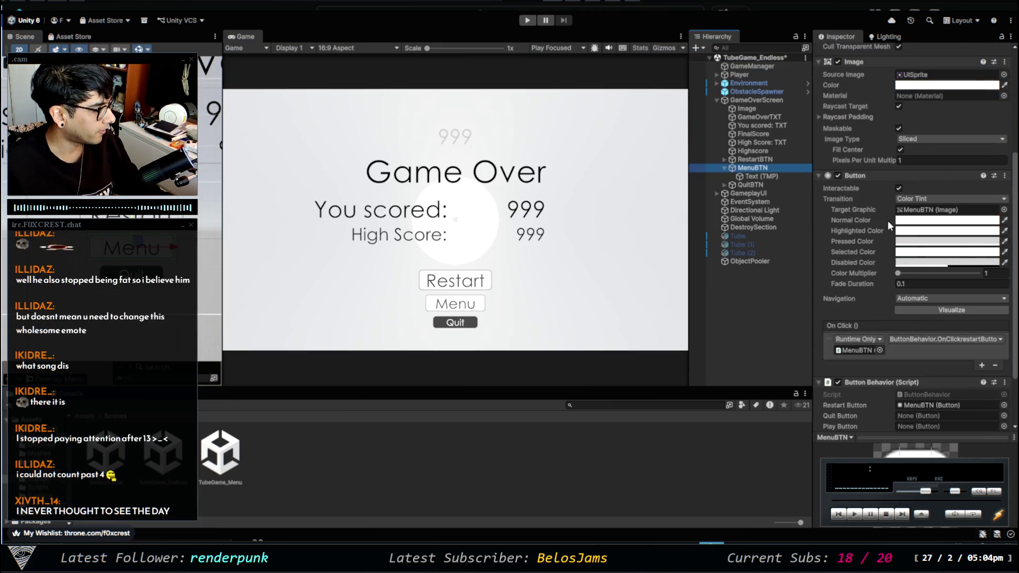
scroll(886, 212, "down", 2)
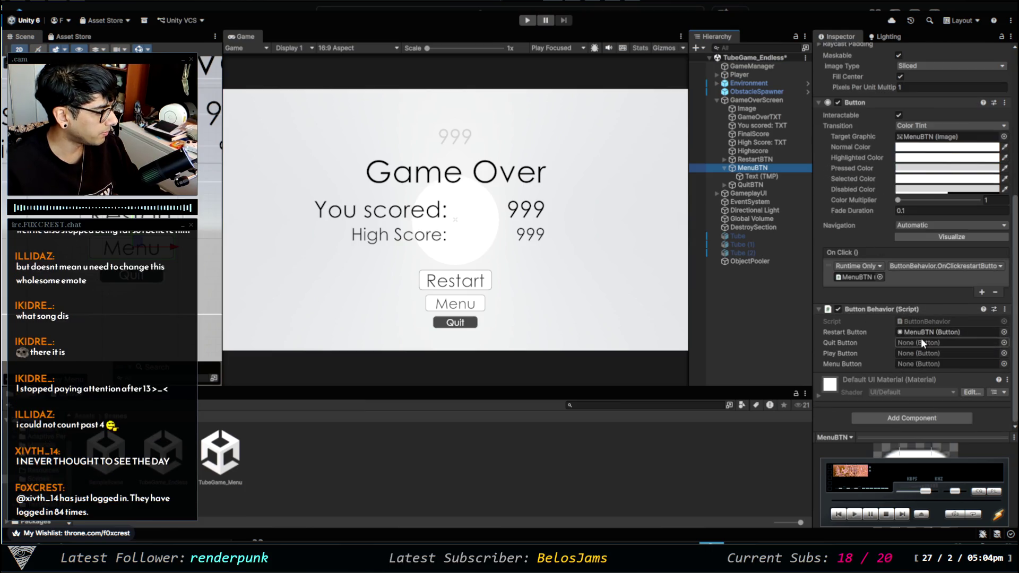
left_click(1004, 365)
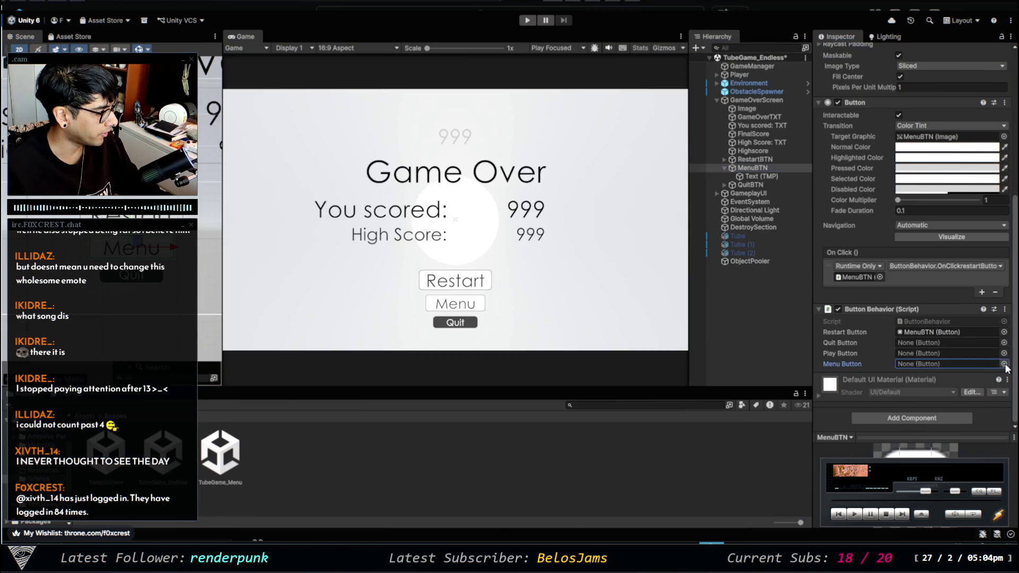
key("ctrl+v")
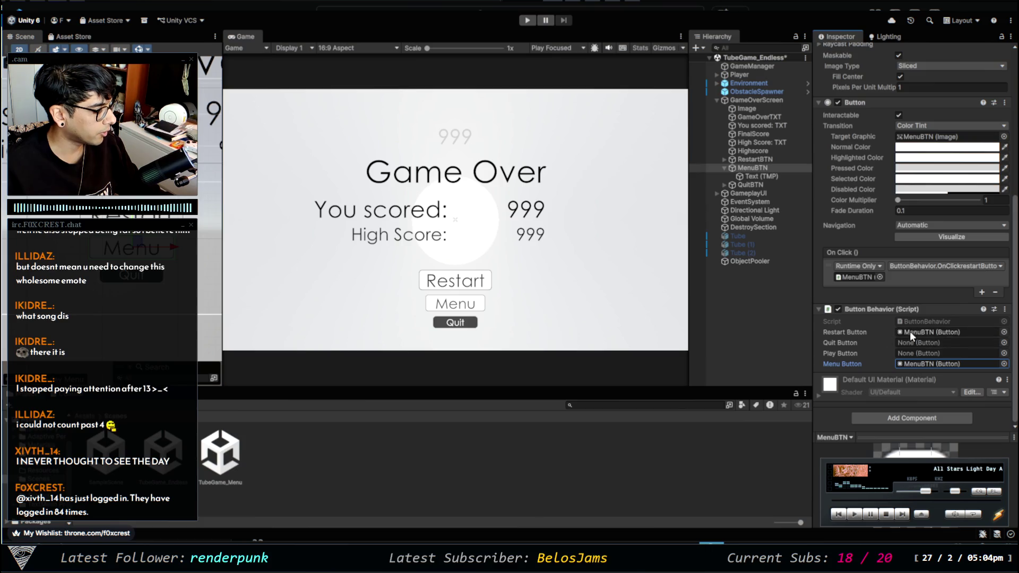
Clear the Restart Button reference and make the click call ButtonBehavior.OnClickMenuButton
left_click(955, 332)
key("Delete")
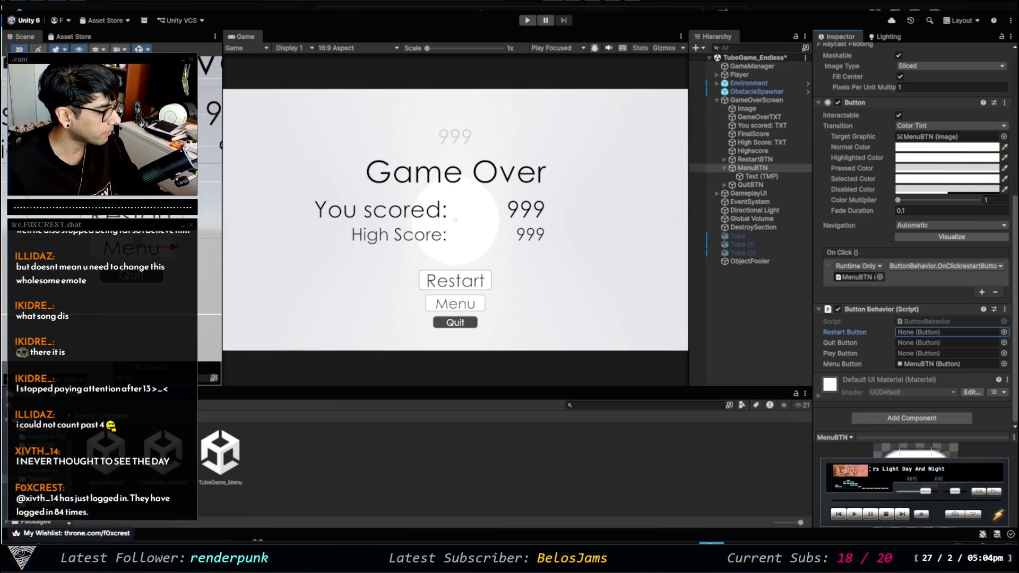
left_click(838, 453)
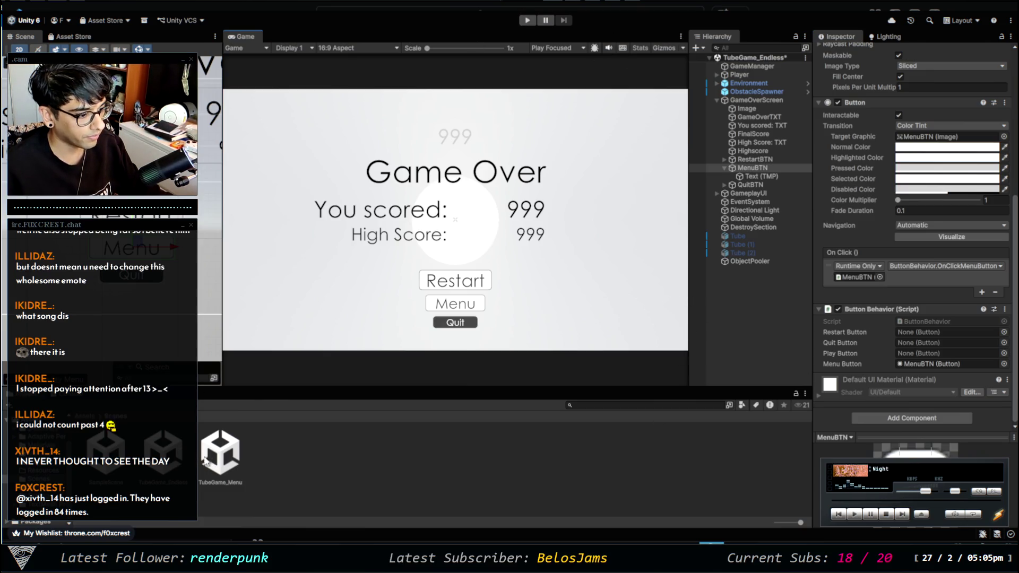
left_click(220, 459)
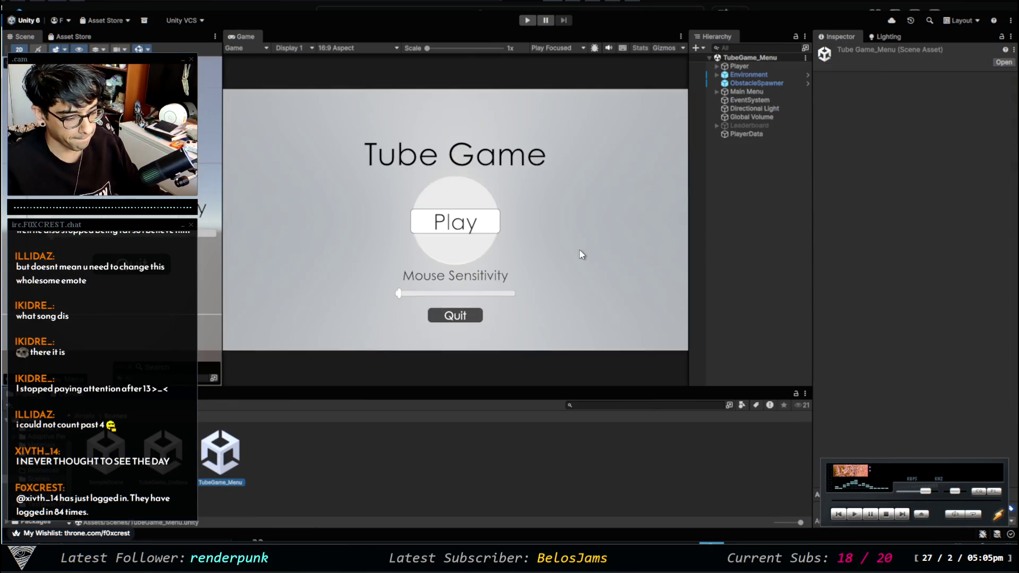
Play maximized with mouse sensitivity at maximum, then return to the menu from Game Over
key("shift+space")
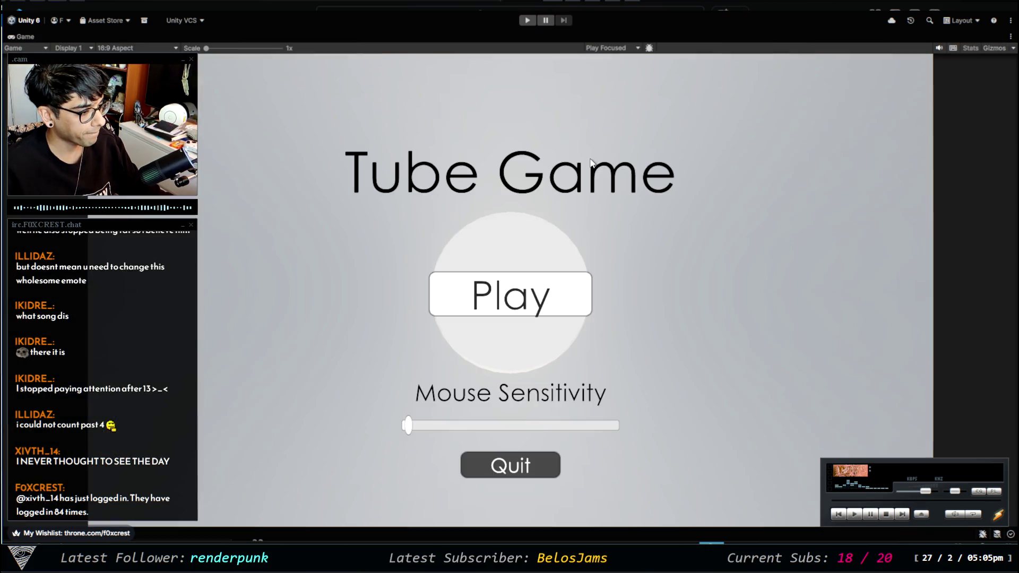
left_click(528, 20)
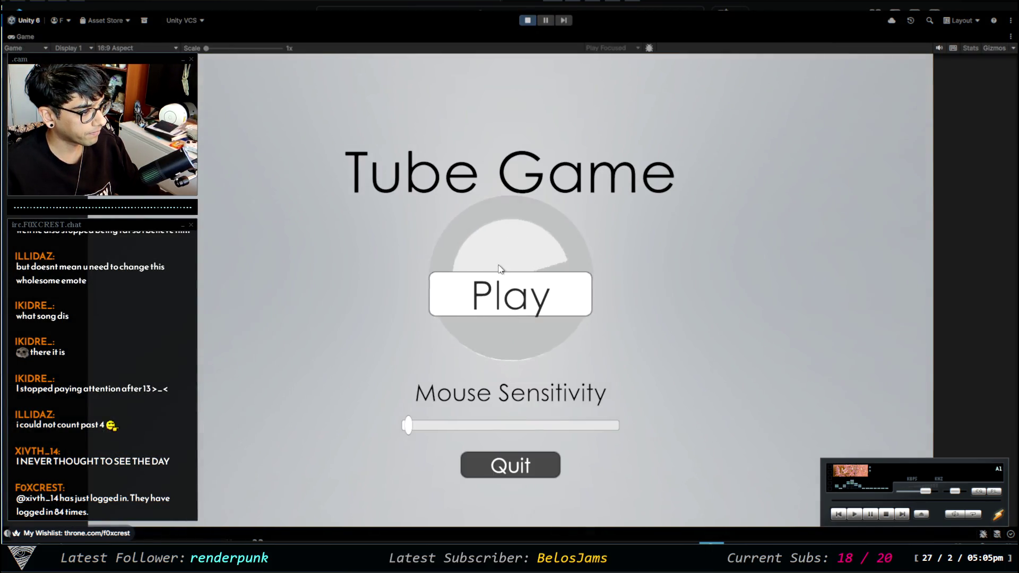
left_click_drag(423, 423, 619, 425)
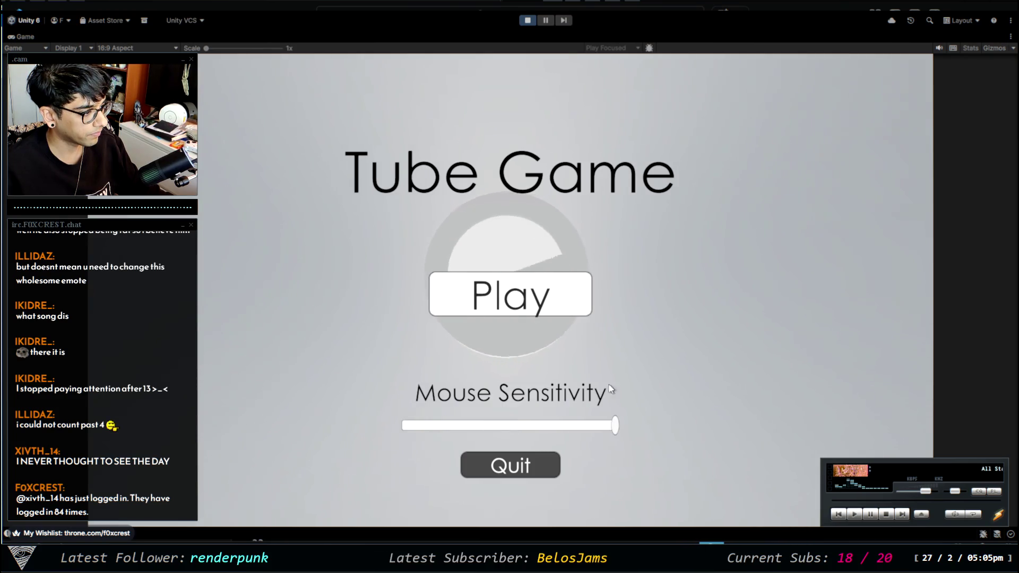
left_click(510, 294)
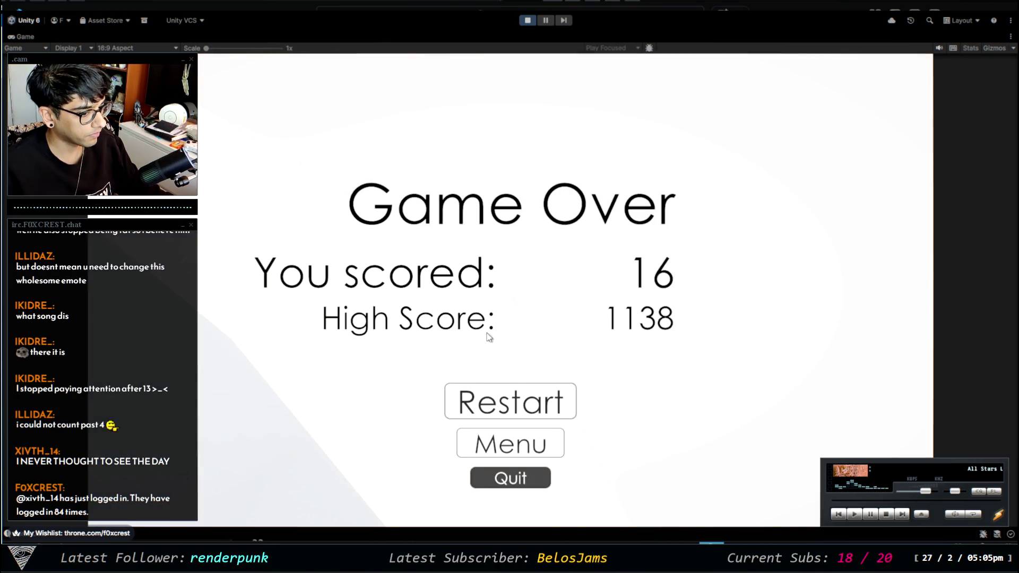
left_click(522, 451)
Set sensitivity to about half and play several restarted runs, scoring up to 145
left_click_drag(409, 425, 516, 427)
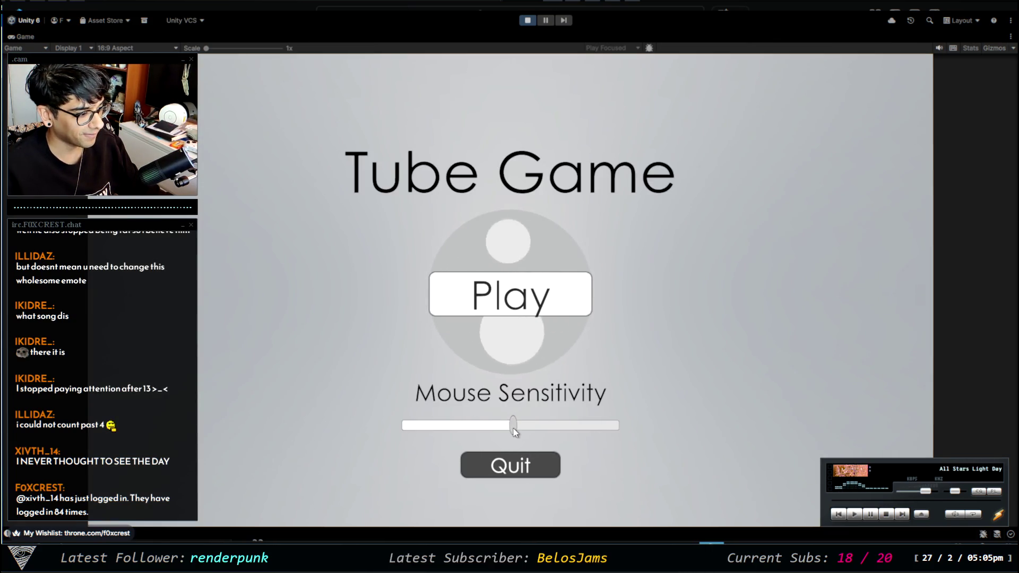
left_click(520, 301)
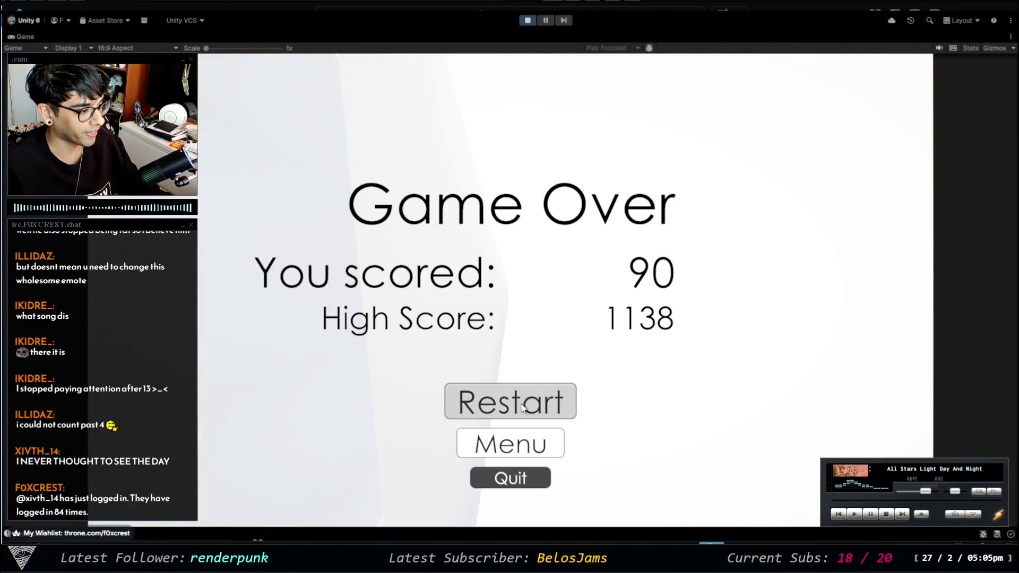
left_click(522, 407)
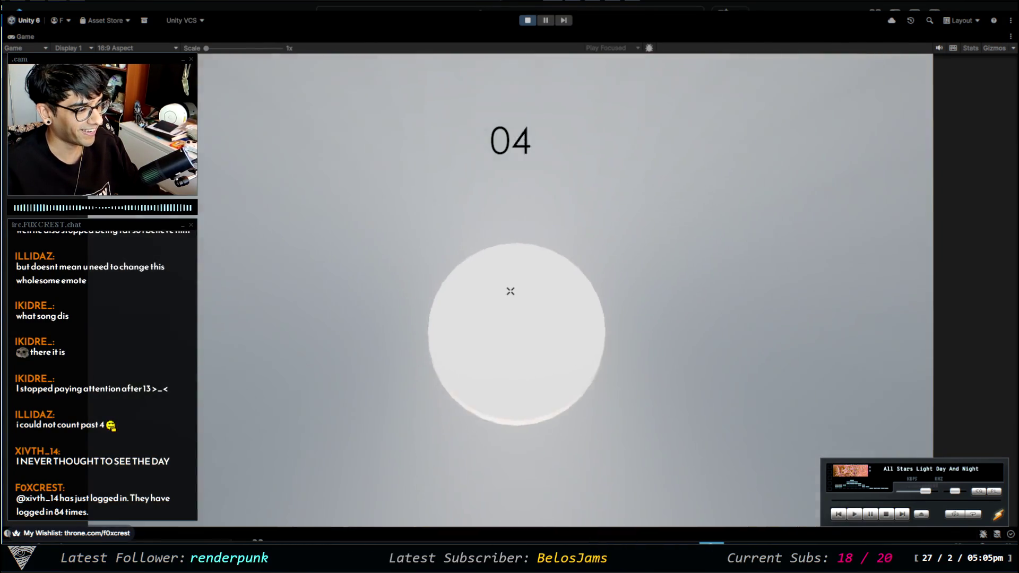
left_click(563, 401)
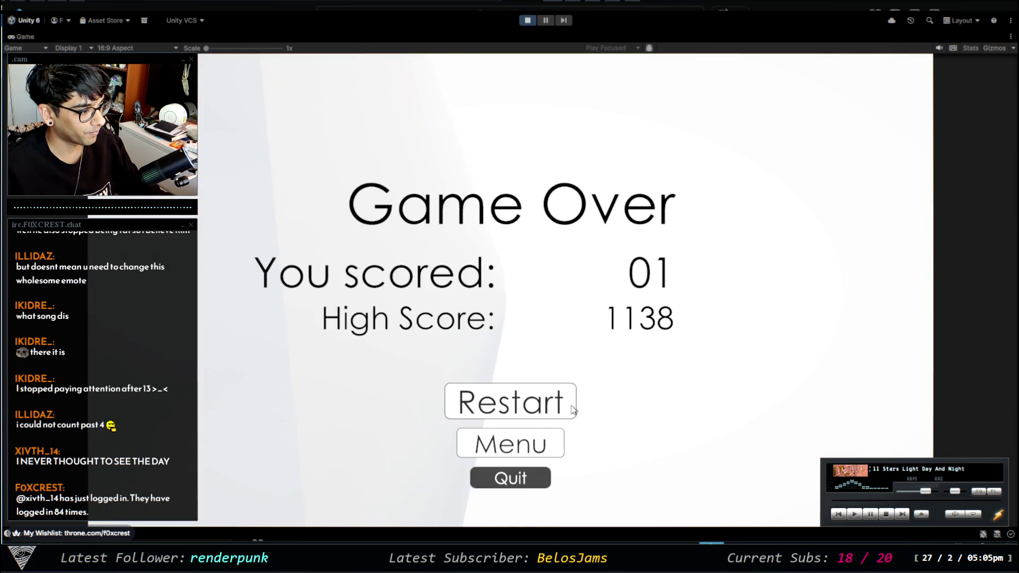
left_click(571, 411)
left_click(554, 410)
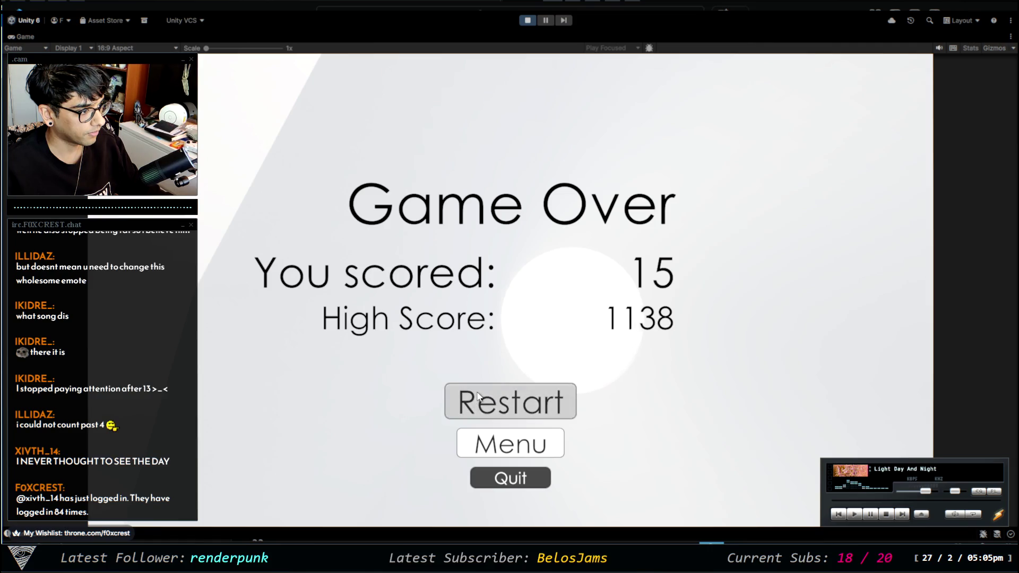
left_click(477, 400)
left_click(528, 413)
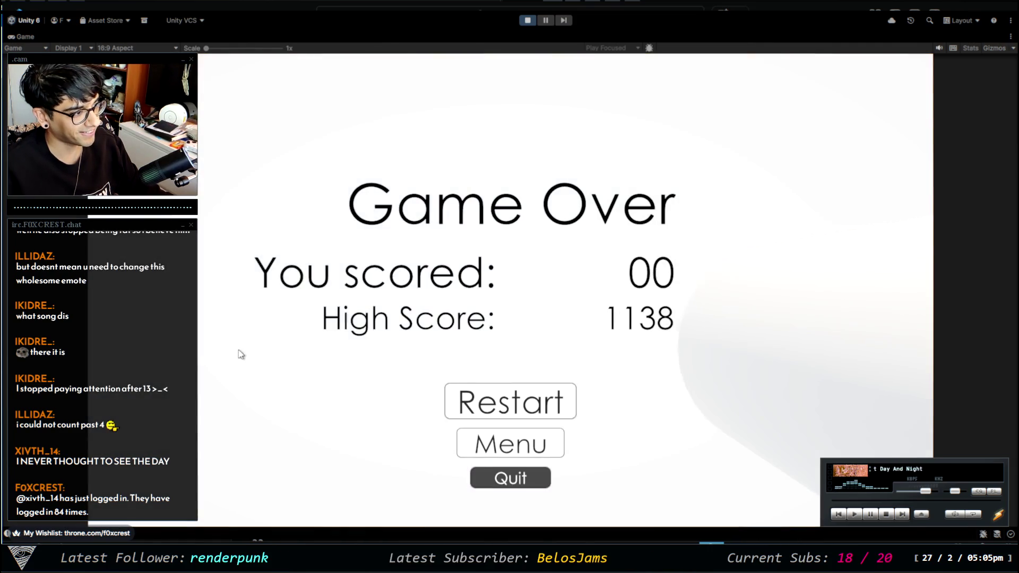
left_click(530, 406)
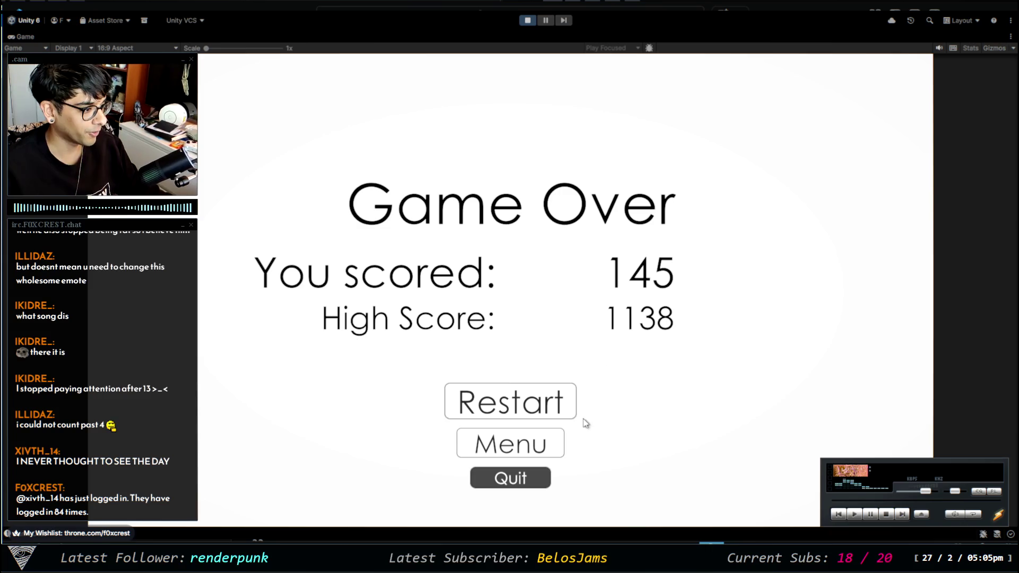
left_click(563, 403)
left_click(561, 403)
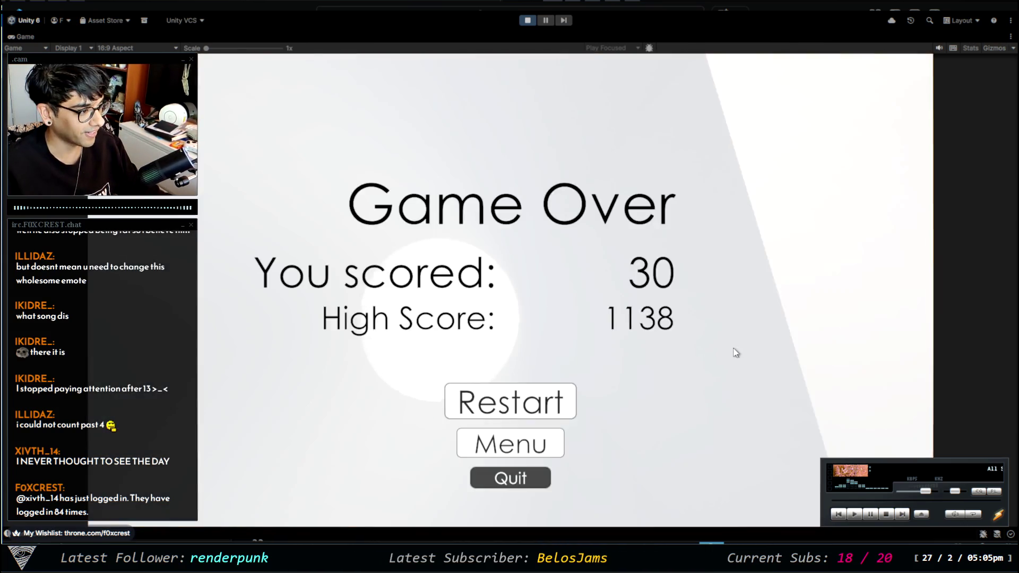
left_click(557, 400)
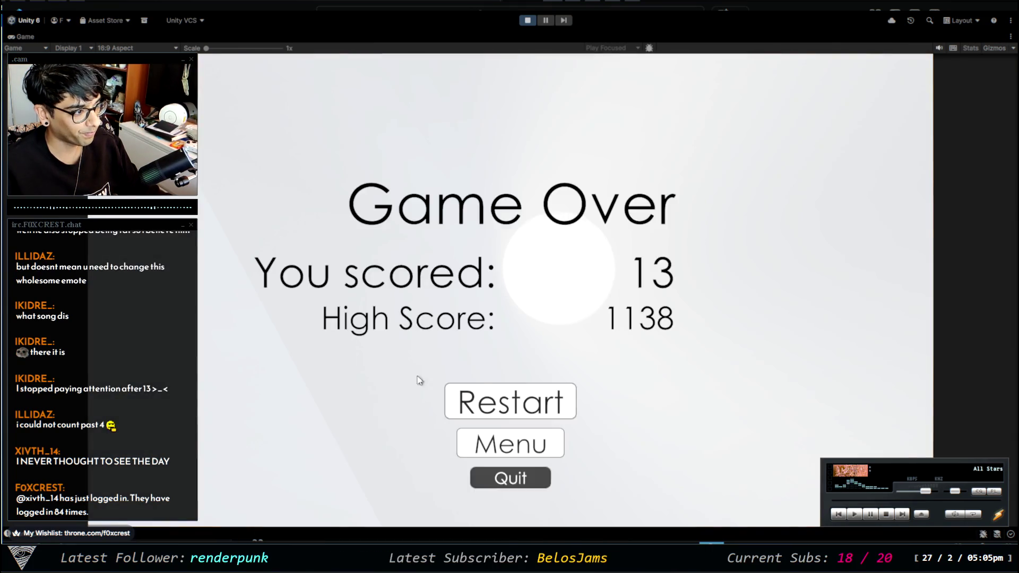
Return to the main menu via the Game Over Menu button twice, then stop playing
left_click(525, 442)
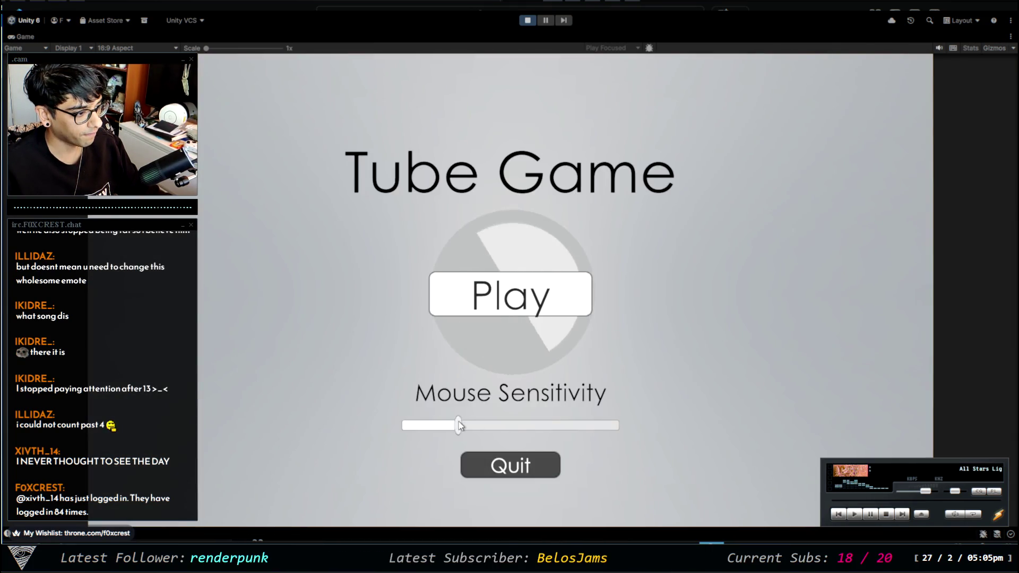
left_click(513, 312)
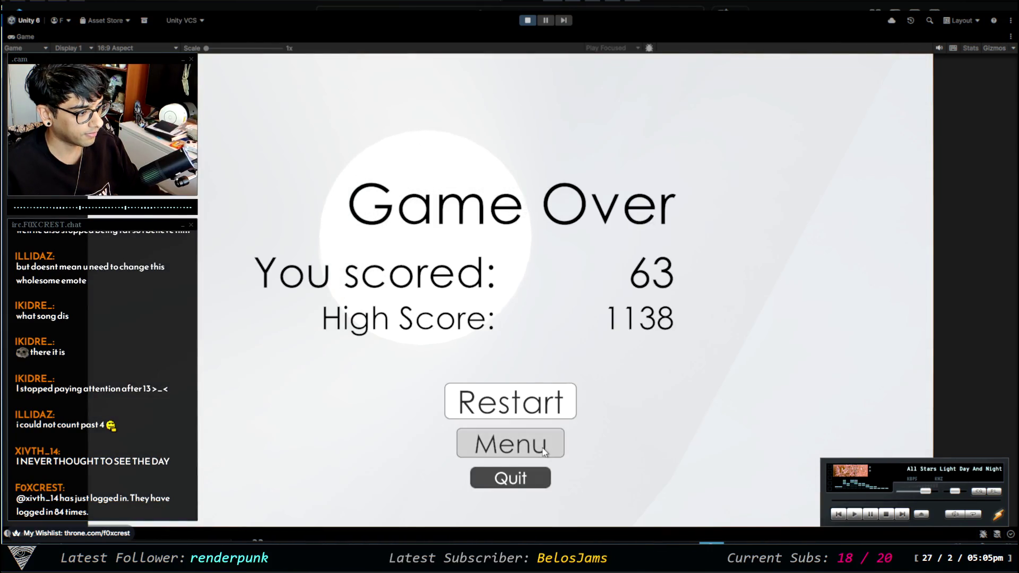
left_click(544, 451)
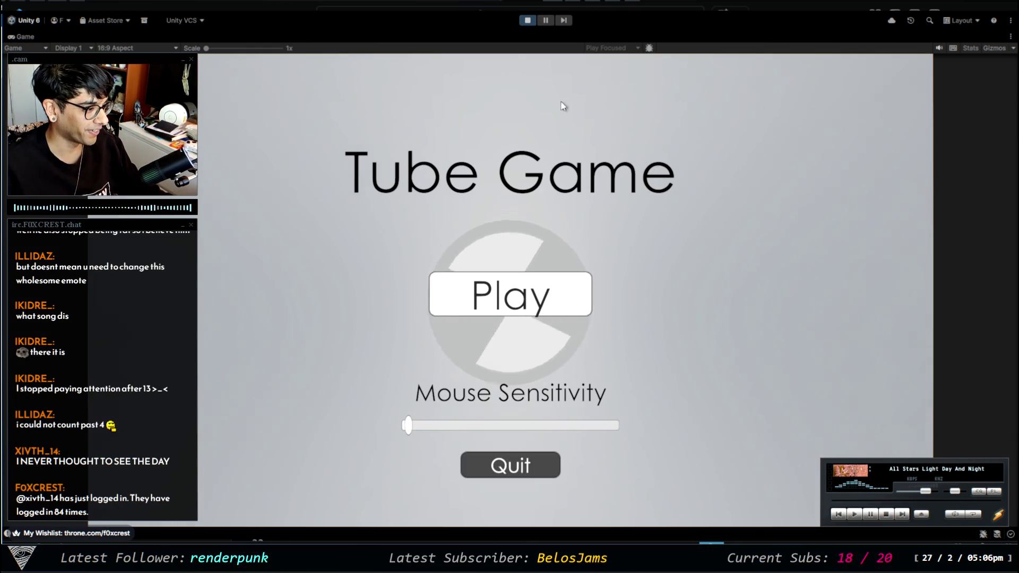
left_click(529, 20)
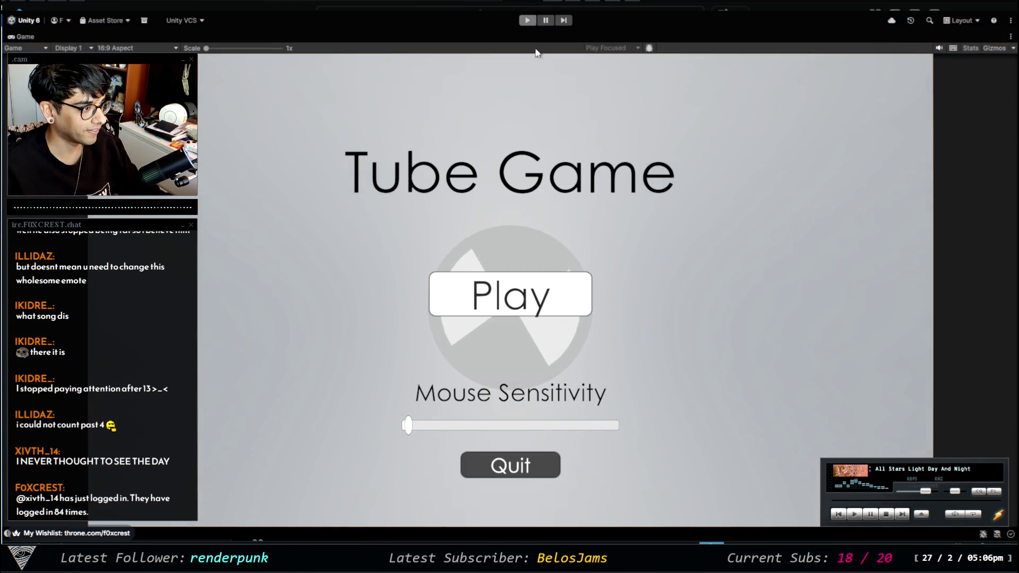
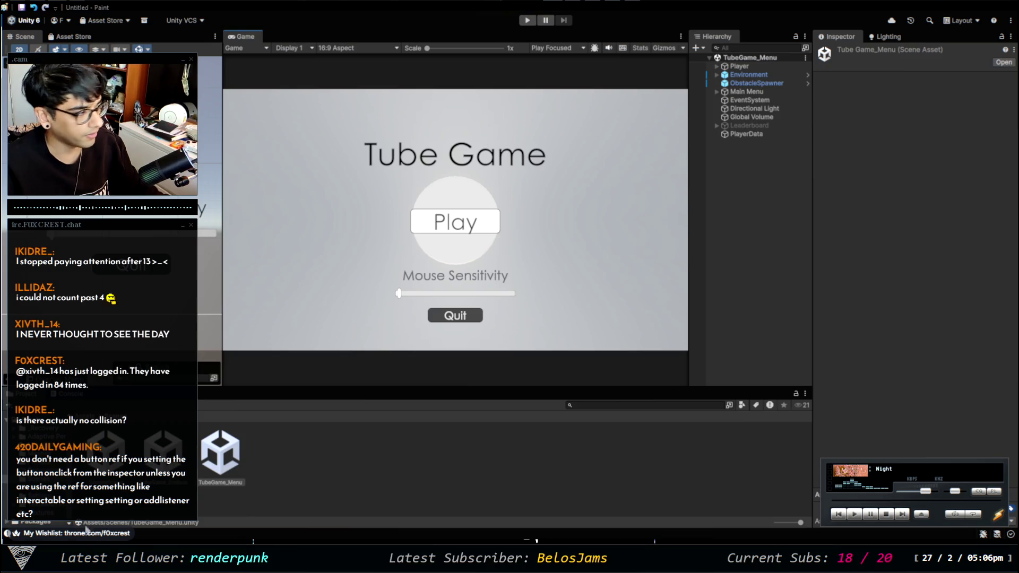
Switch from Unity past the Paint notes to VS Code and show PlayerMovement.cs
key("alt+Tab")
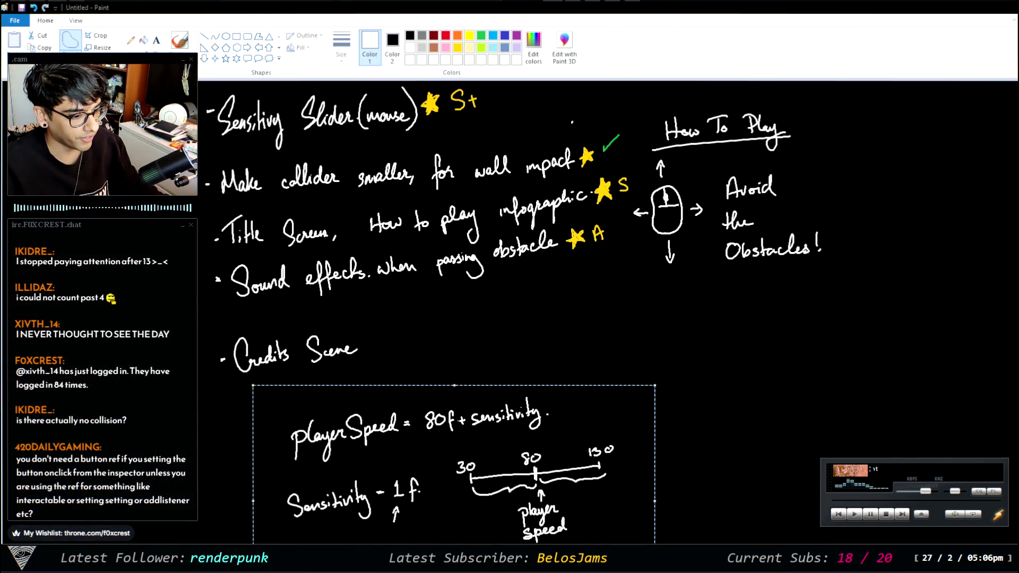
key("alt+Tab")
left_click(796, 43)
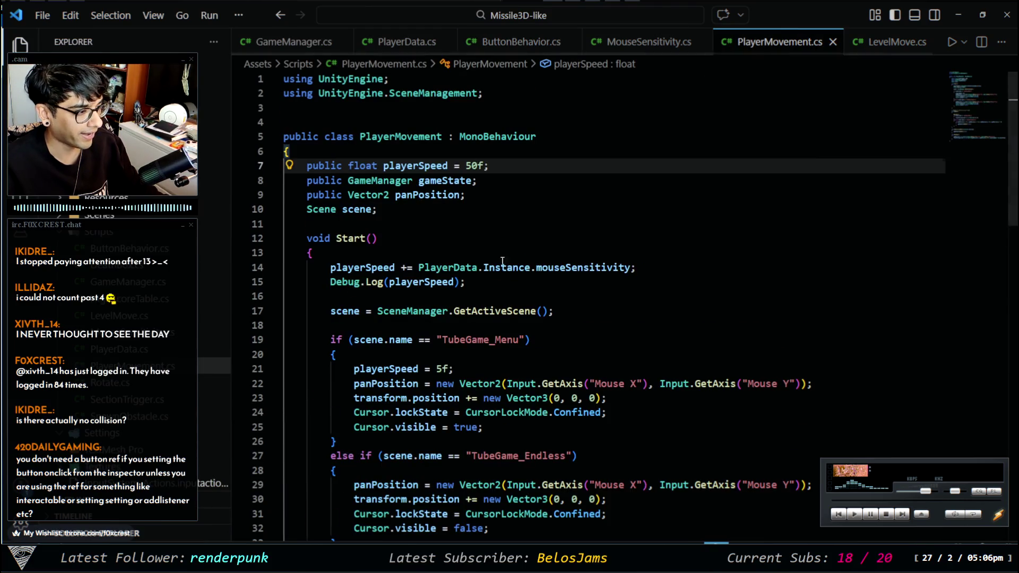
Inspect the out-of-bounds GameOver check on lines 48–51 and its panPosition uses
scroll(500, 244, "down", 10)
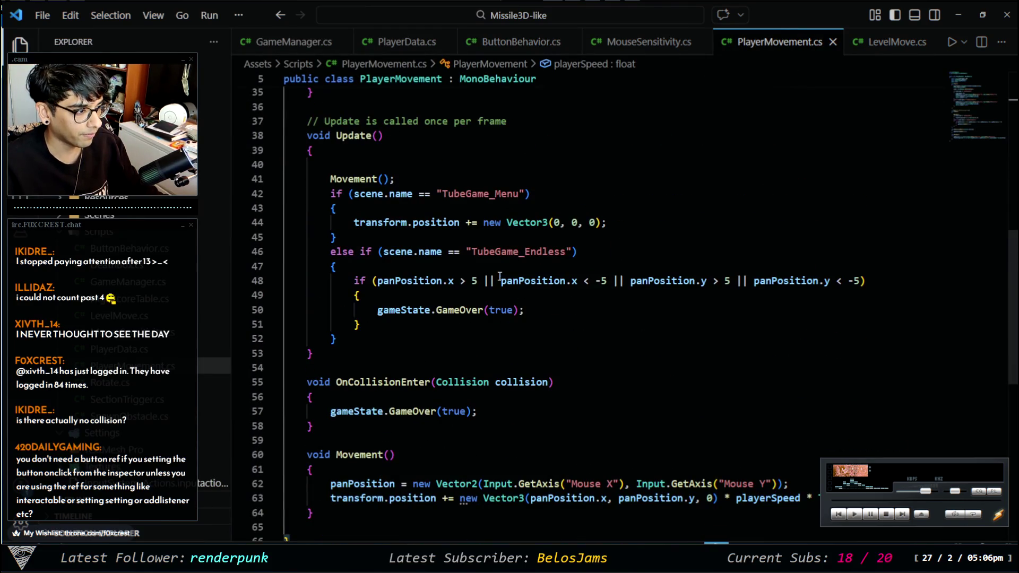
left_click_drag(346, 278, 871, 282)
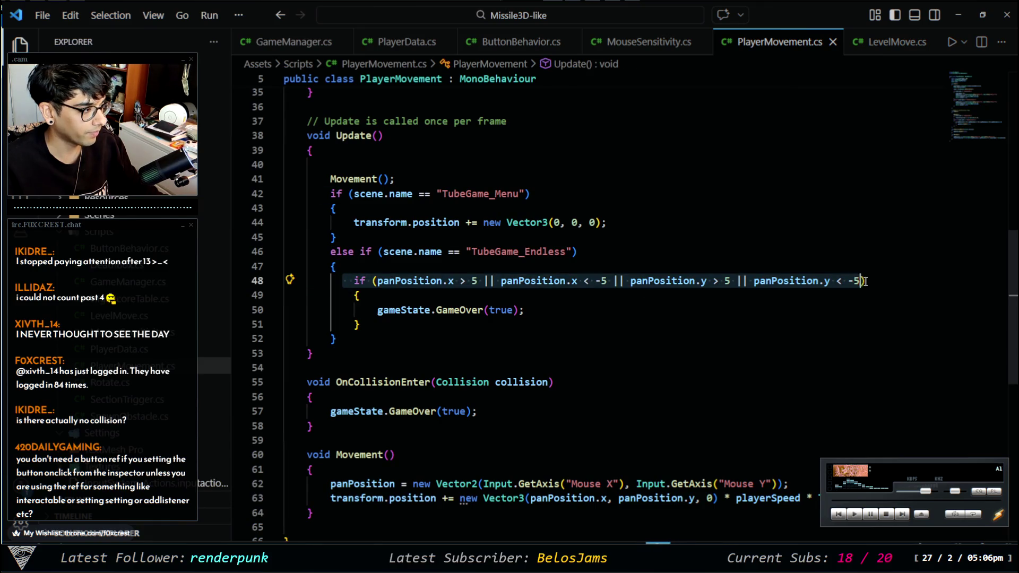
left_click(573, 320)
left_click(572, 287)
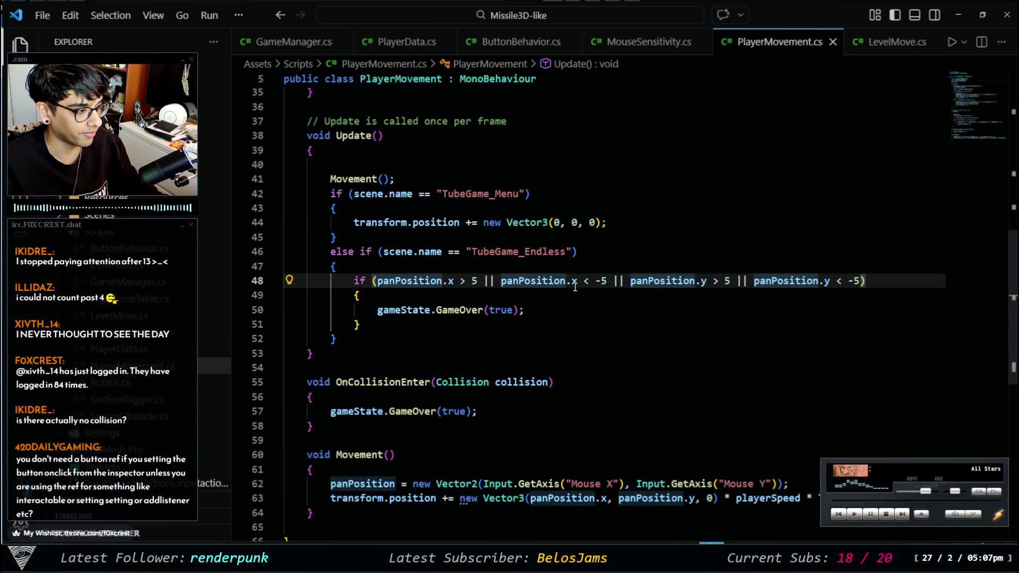
left_click(549, 352)
left_click(555, 323)
left_click(557, 314)
mouse_move(449, 332)
left_mouse_down()
mouse_move(353, 308)
mouse_move(352, 279)
left_mouse_up()
left_click(516, 310)
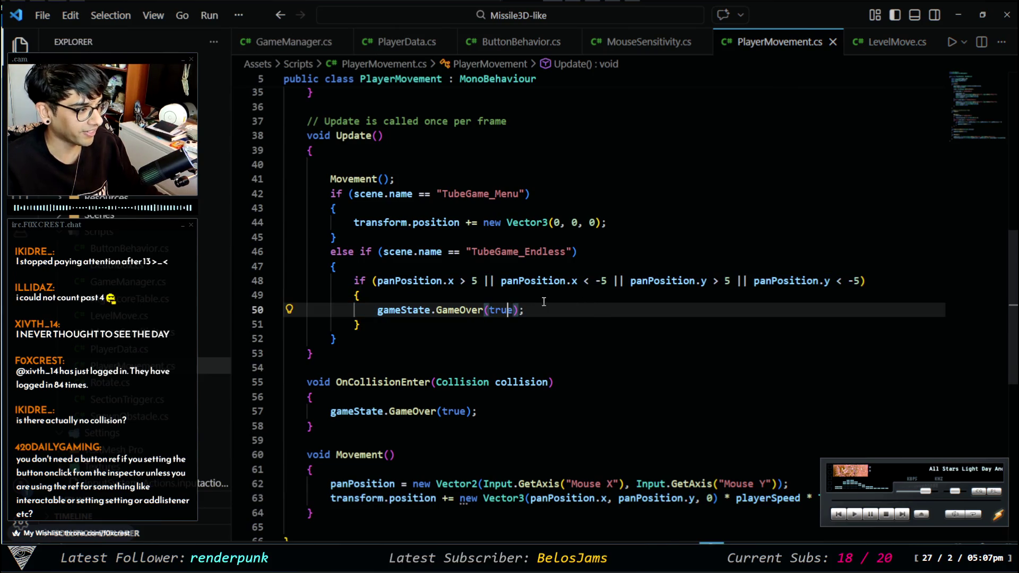
Add a blank line after Movement(); and change '+=' to '=' on line 45
left_click(397, 181)
key("Return")
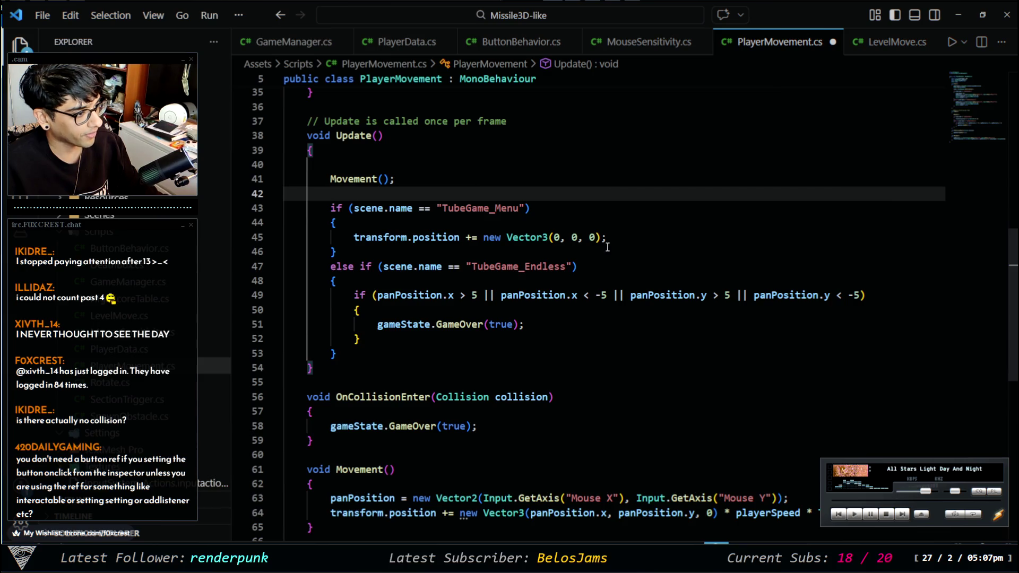
left_click(472, 237)
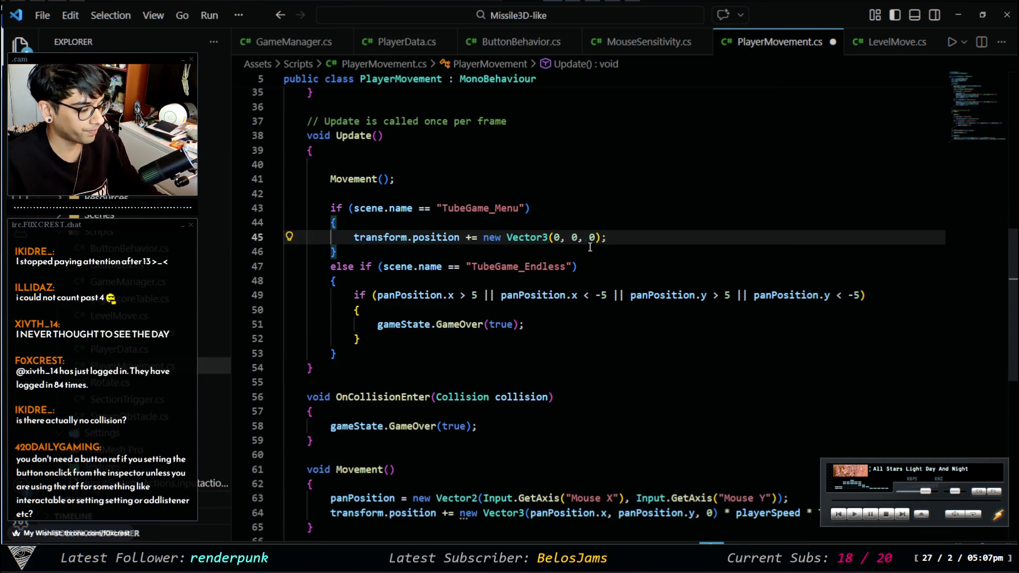
key("BackSpace")
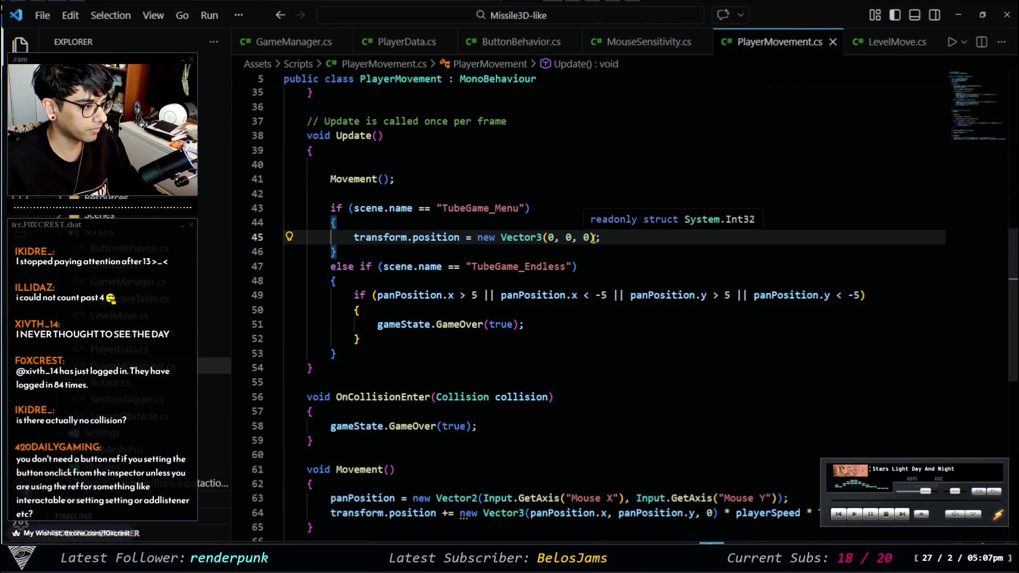
Review the edited Update method, then switch to ButtonBehavior.cs
scroll(637, 254, "up", 3)
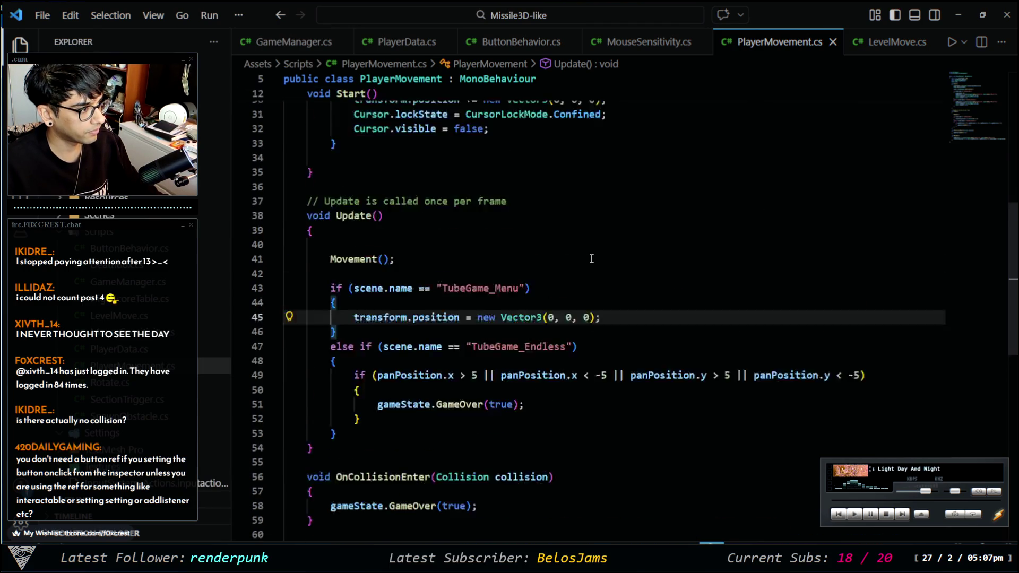
scroll(595, 256, "up", 5)
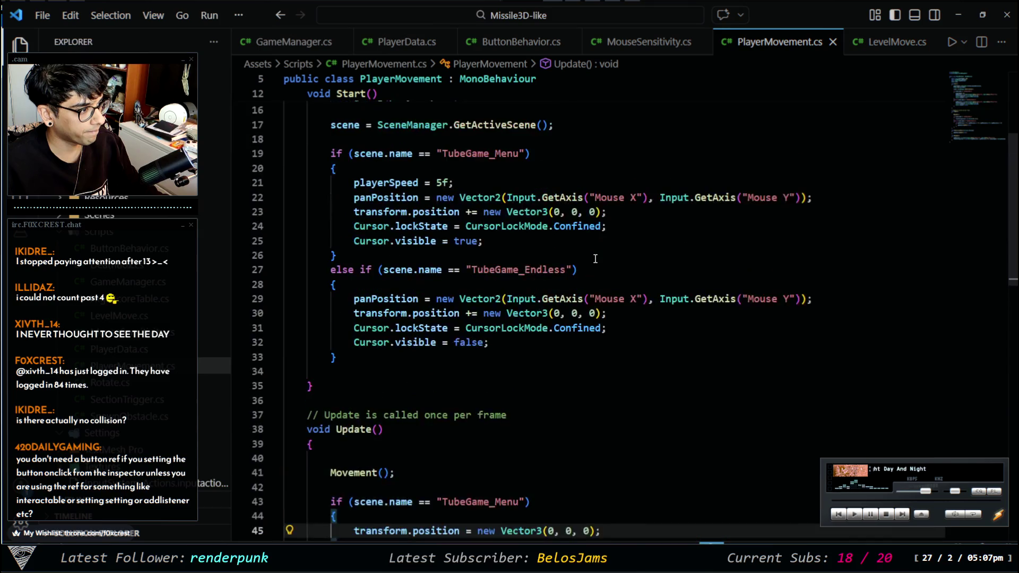
scroll(596, 255, "down", 3)
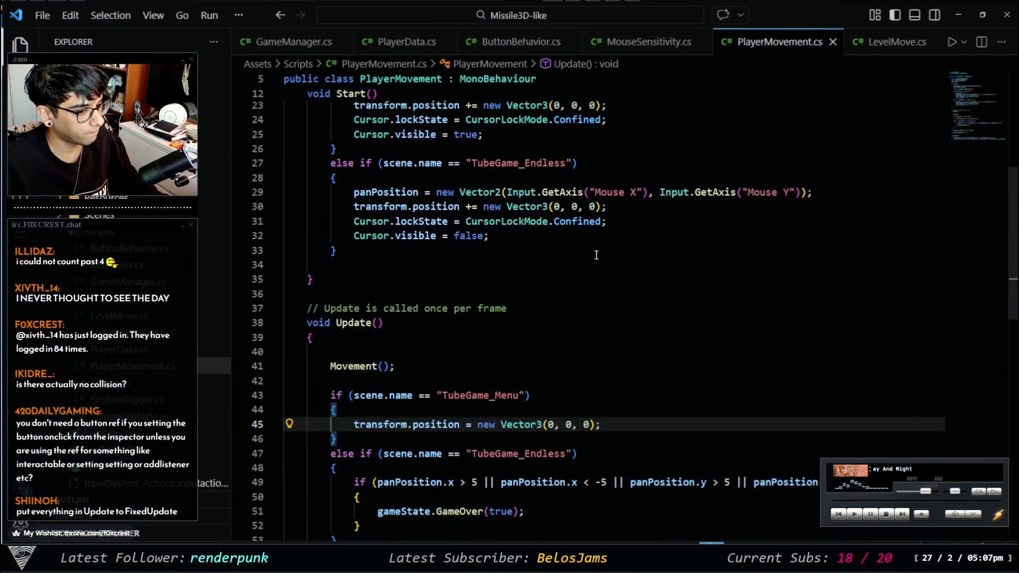
scroll(597, 251, "down", 6)
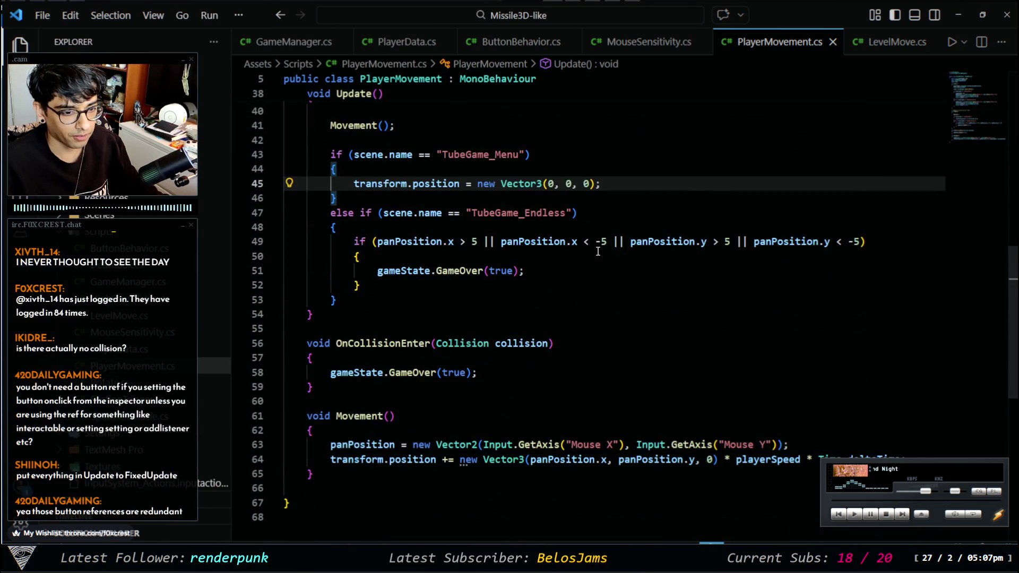
scroll(362, 191, "up", 2)
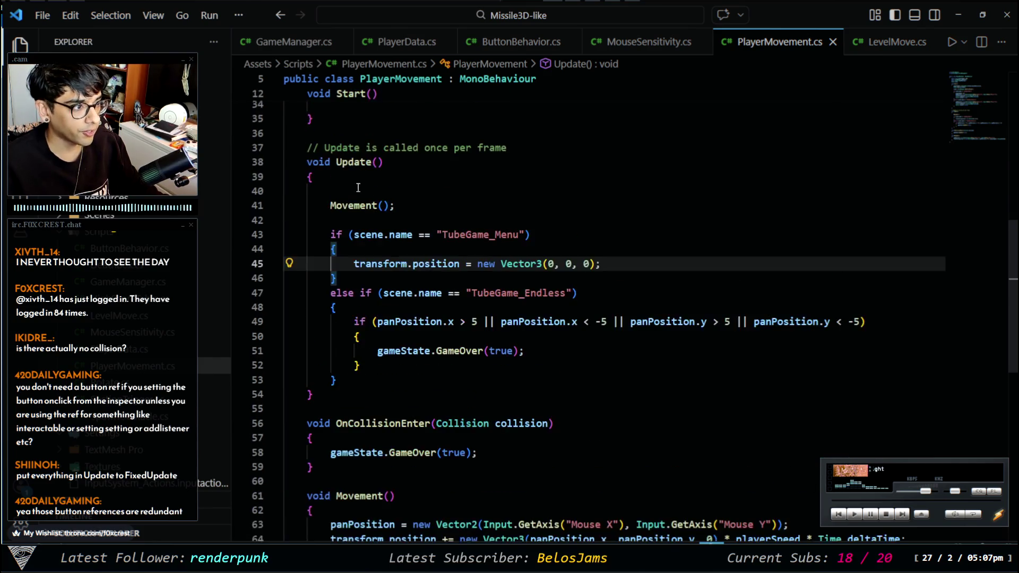
left_click(342, 166)
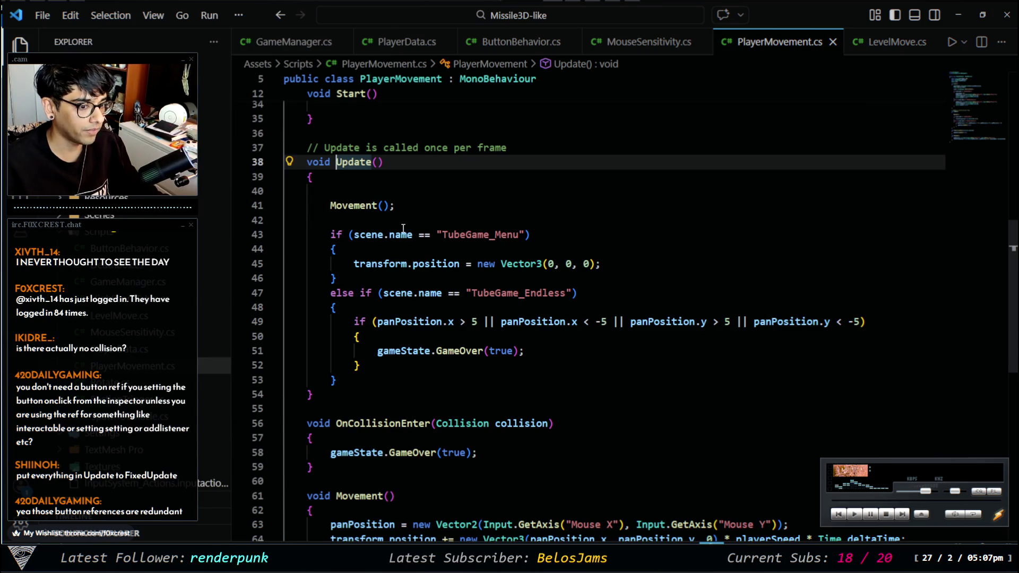
mouse_move(403, 229)
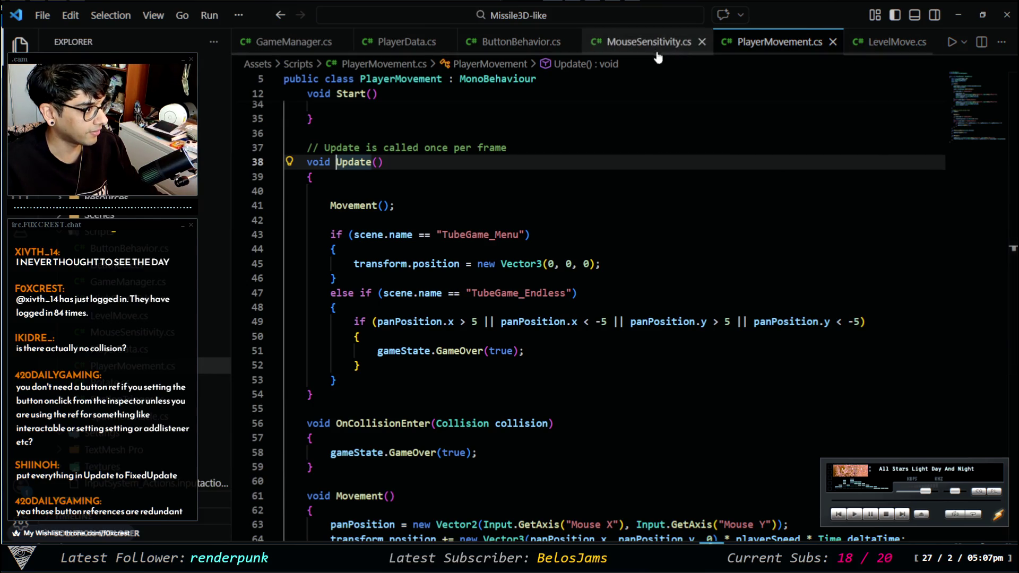
left_click(530, 42)
Delete the four unused public Button fields, save, then check PlayerData.cs and MouseSensitivity.cs
mouse_move(481, 209)
left_mouse_down()
mouse_move(287, 180)
mouse_move(286, 171)
left_mouse_up()
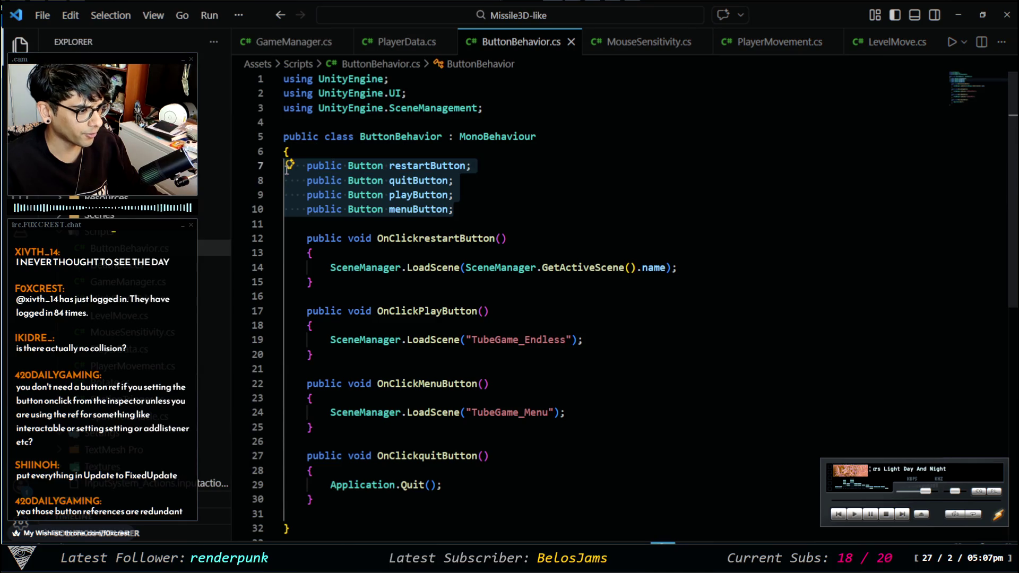
key("BackSpace")
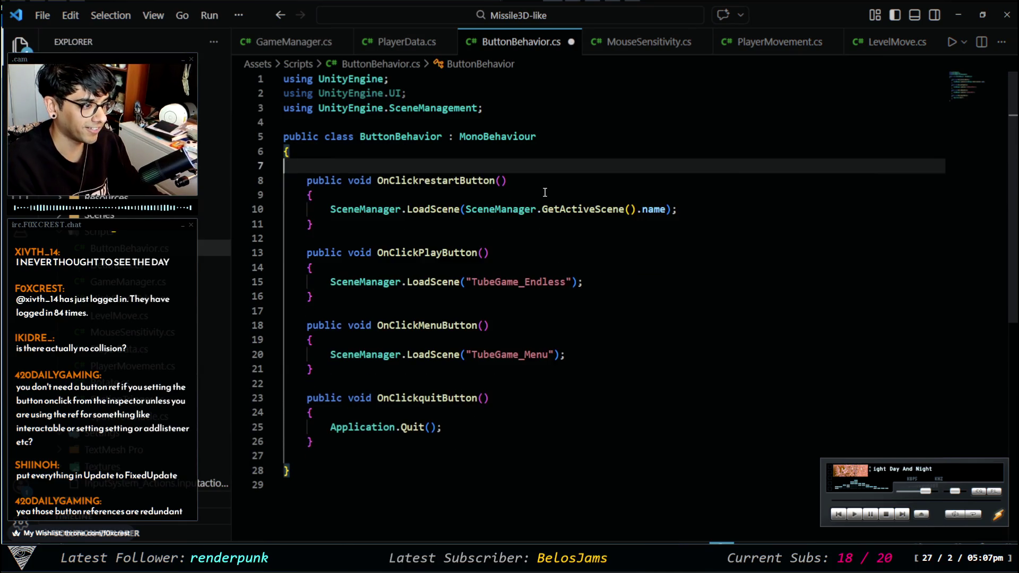
key("ctrl+s")
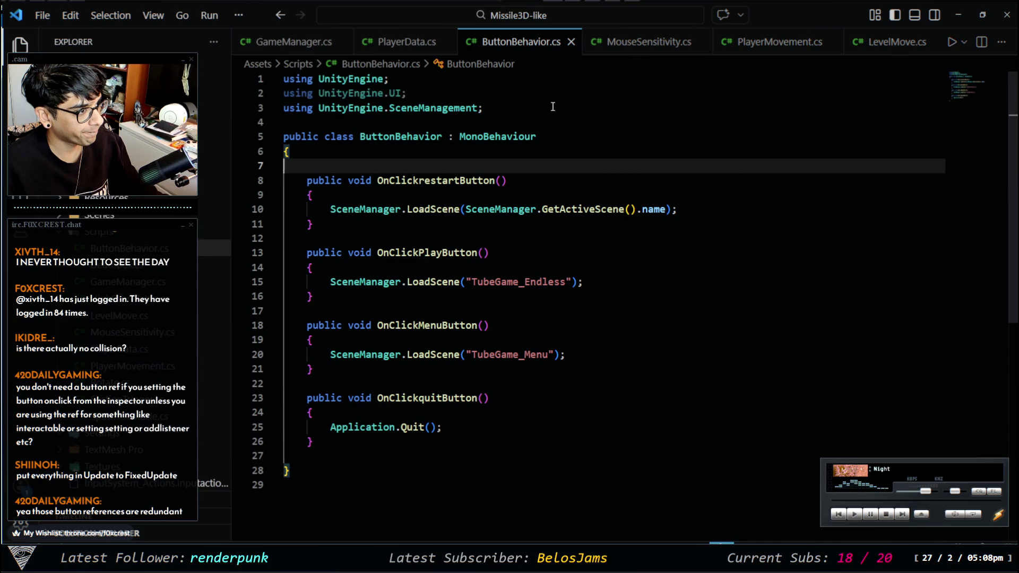
left_click(419, 45)
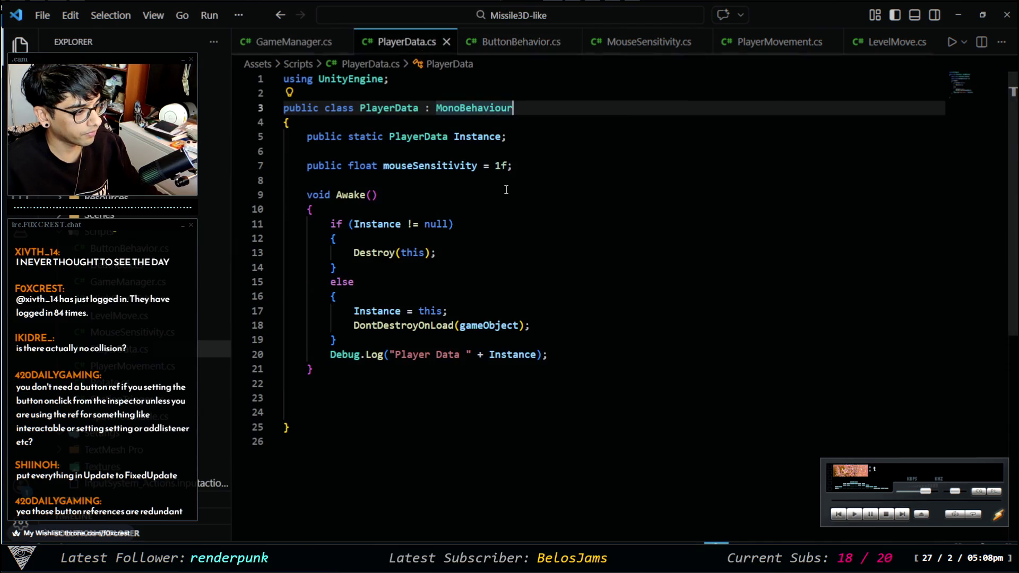
left_click(646, 41)
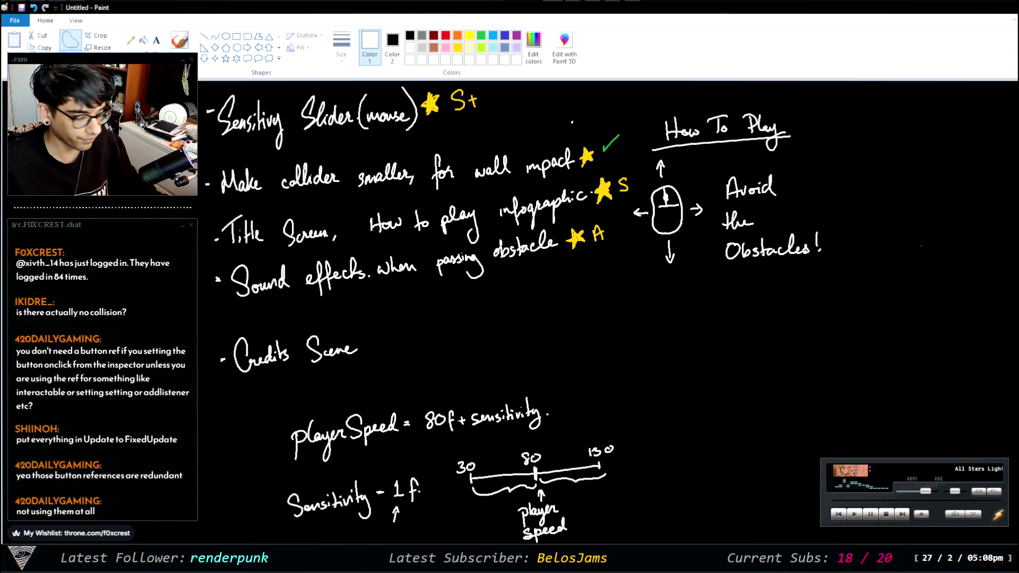
Choose yellow-green as the Paint colour, briefly checking the Unity editor
left_click(603, 203)
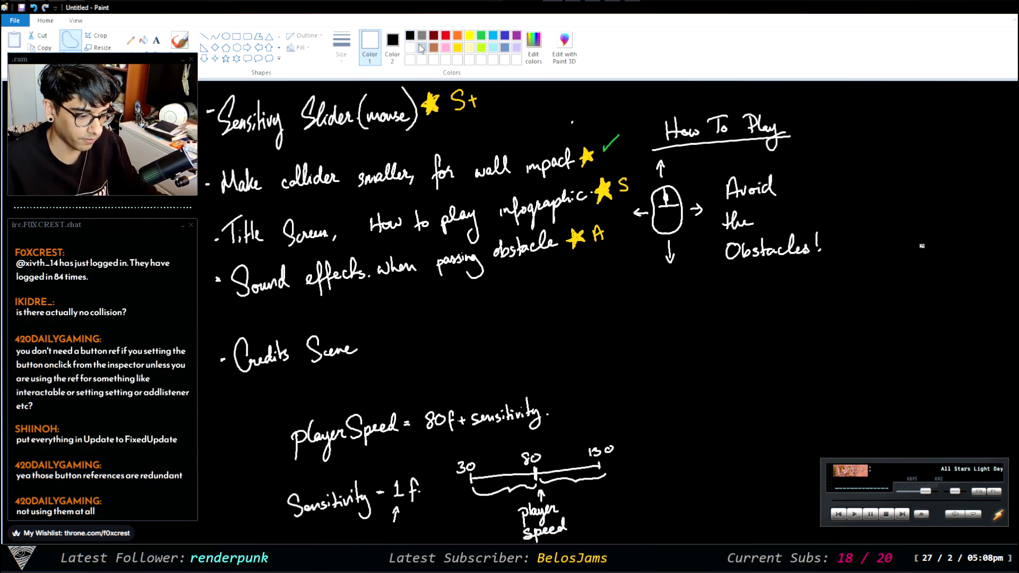
left_click(481, 47)
left_click_drag(484, 109, 525, 88)
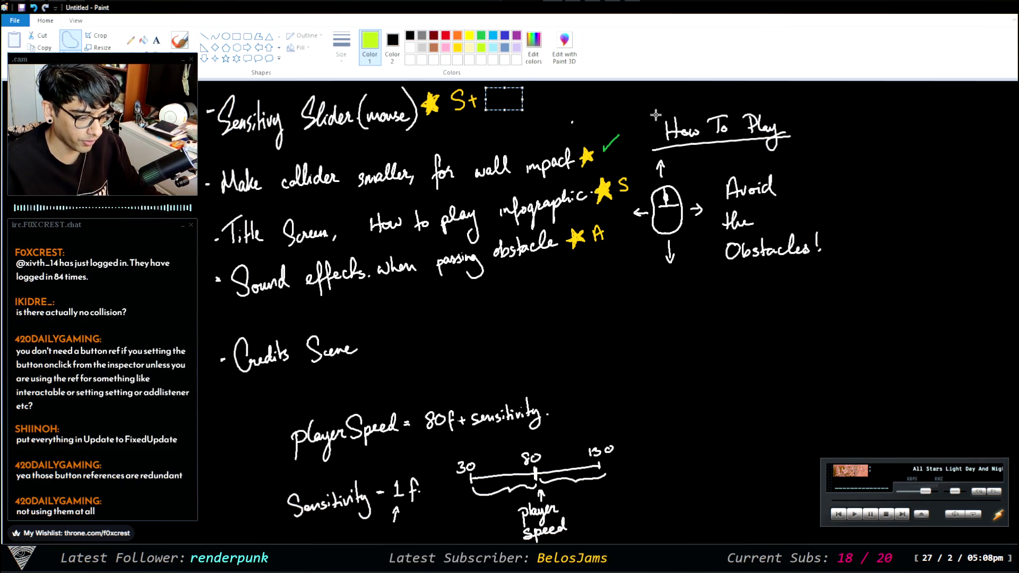
key("Escape")
key("alt+Tab")
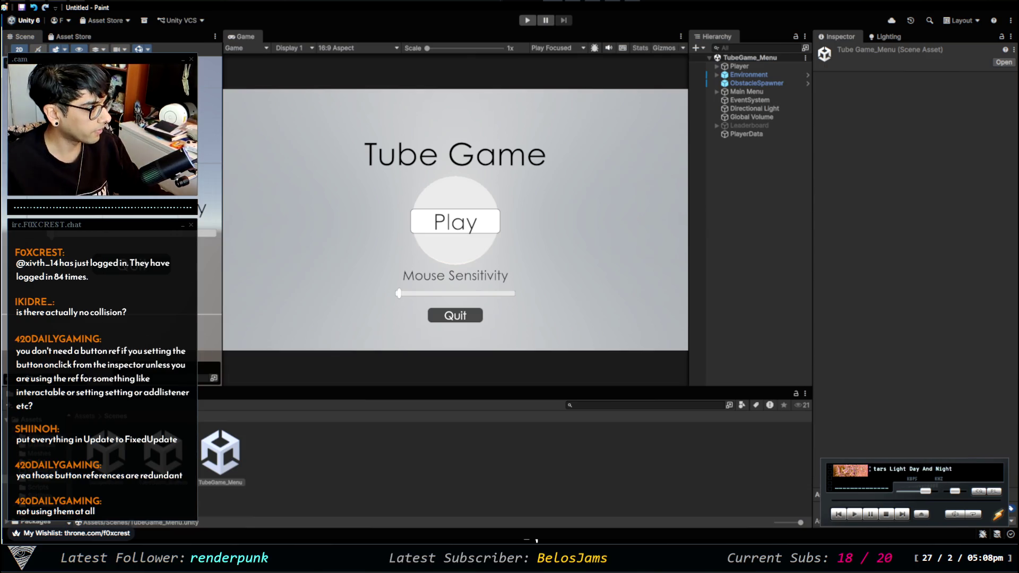
left_click(765, 223)
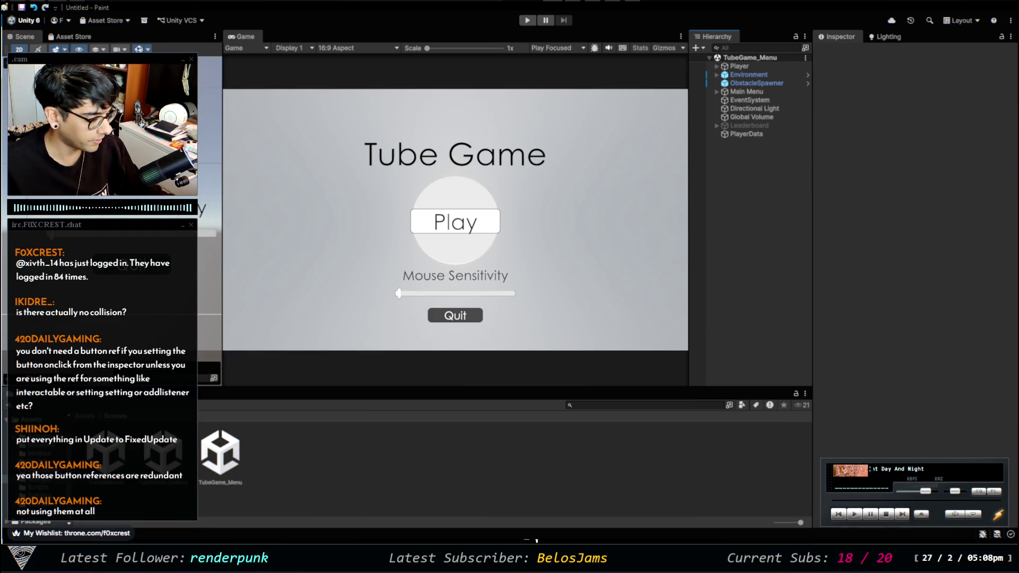
key("alt+Tab")
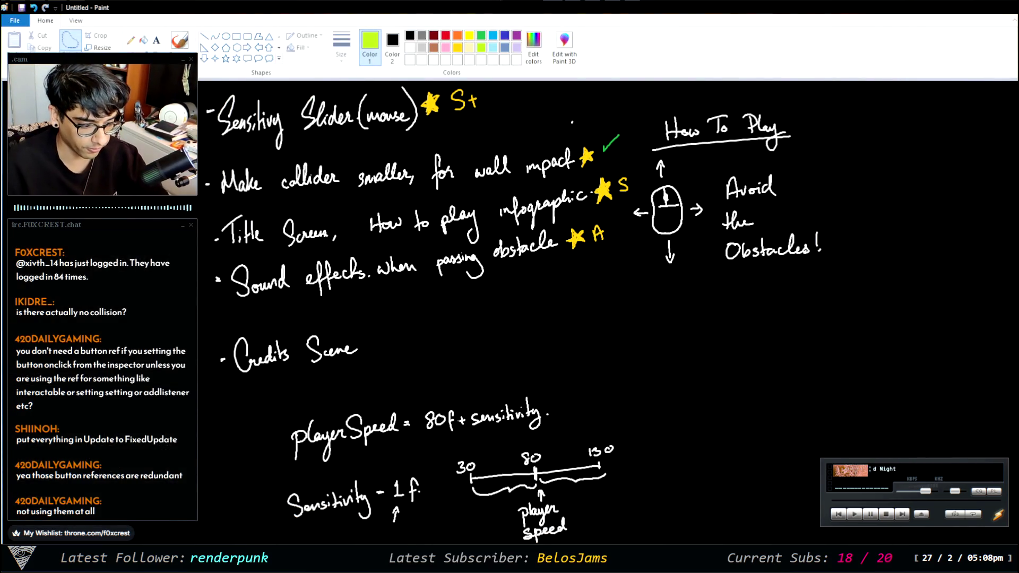
Brush a green checkmark after S+, undo a stray loop, and return to Unity
left_click_drag(487, 97, 502, 113)
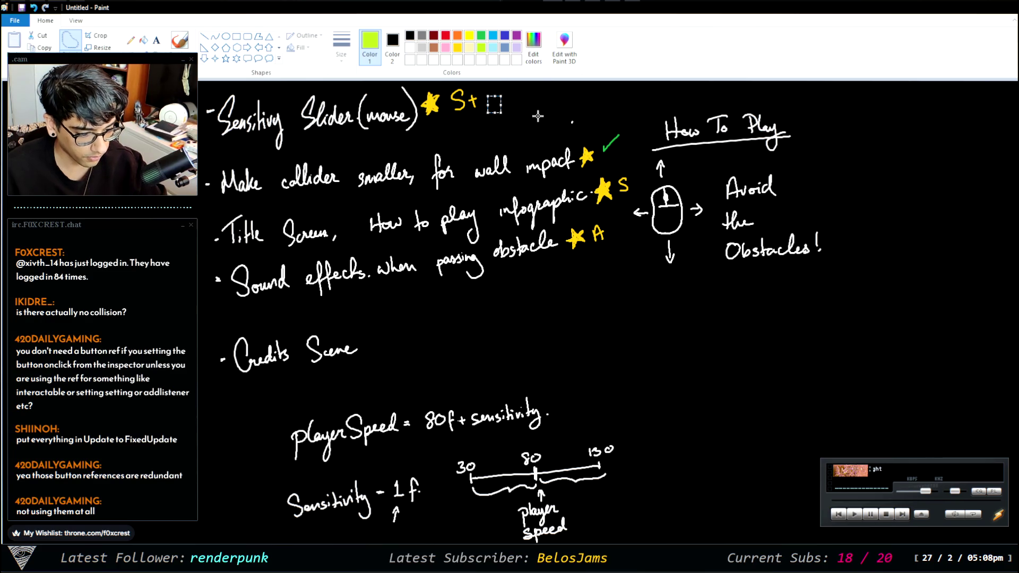
left_click(180, 39)
left_click_drag(487, 100, 504, 92)
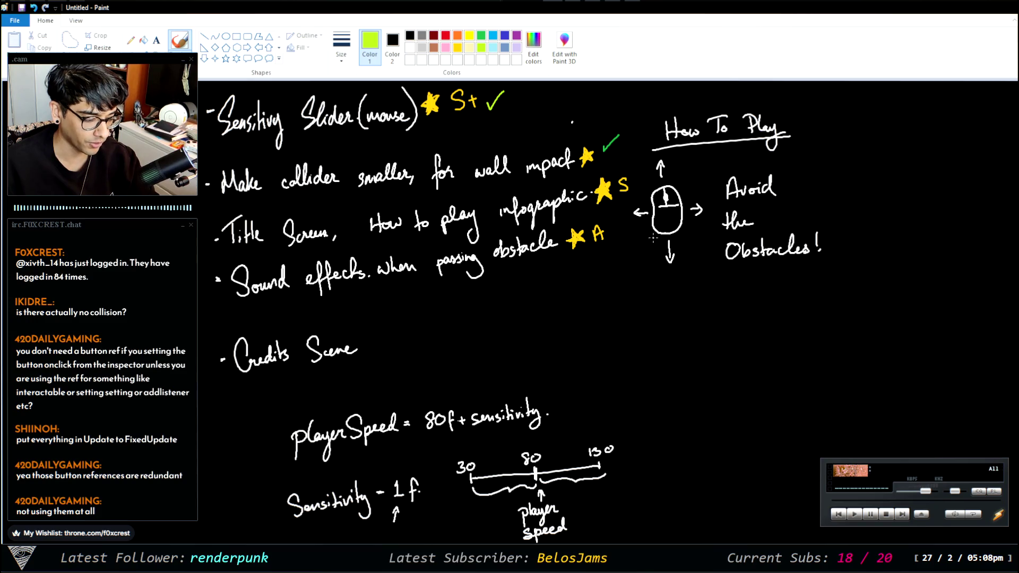
mouse_move(716, 289)
left_mouse_down()
mouse_move(624, 201)
mouse_move(756, 86)
mouse_move(778, 276)
left_mouse_up()
key("ctrl+z")
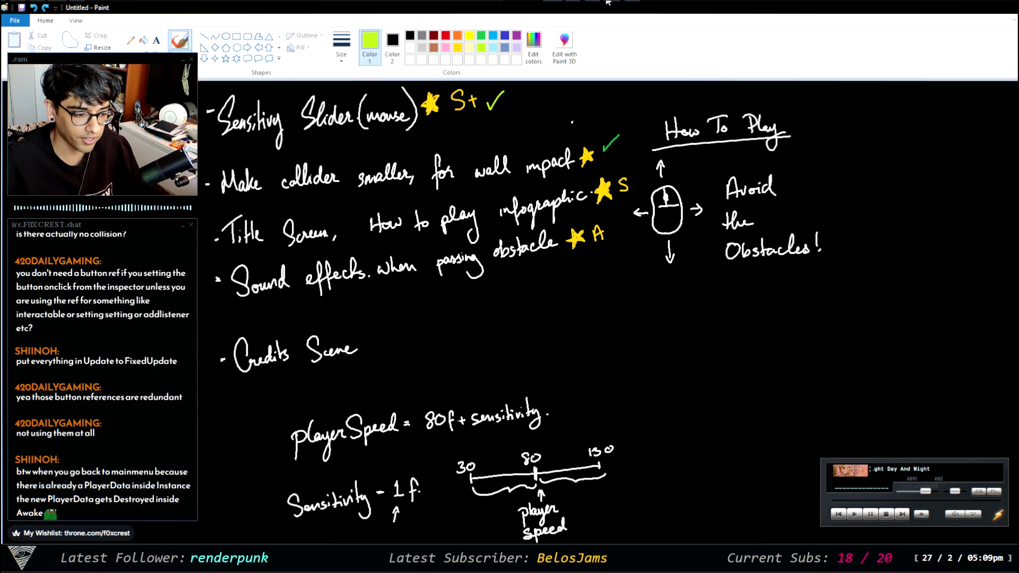
key("alt+Tab")
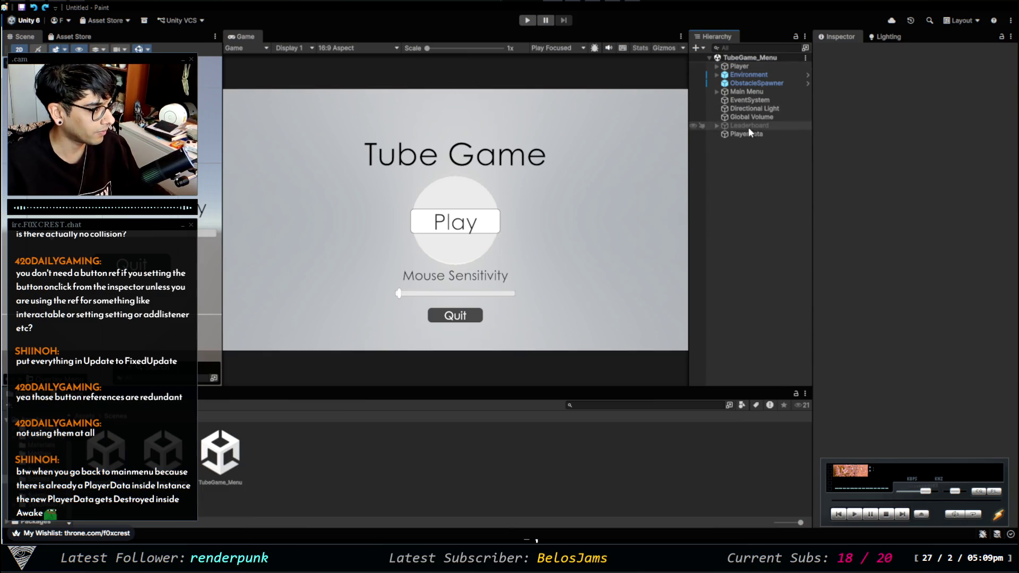
left_click(753, 66)
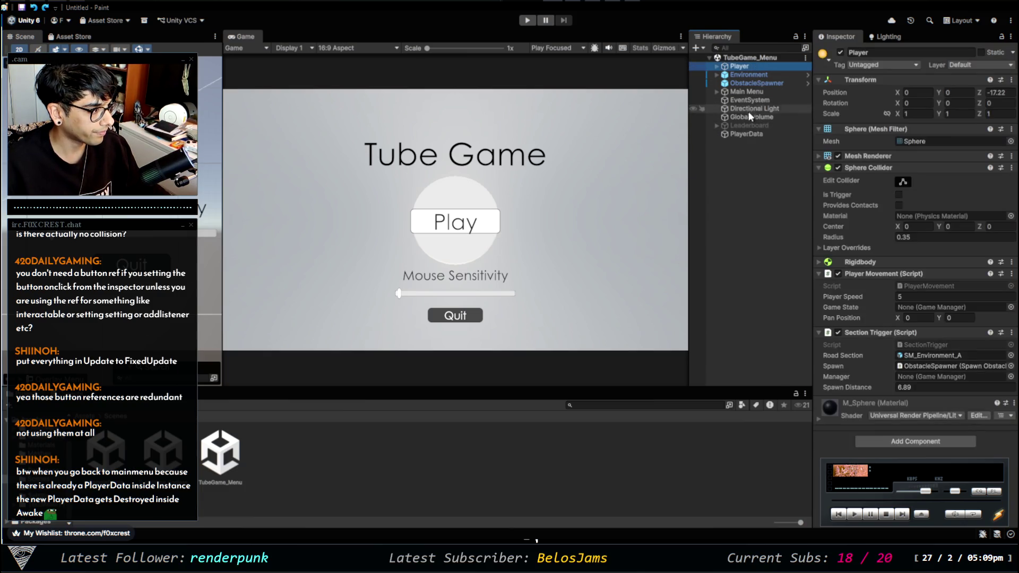
left_click(756, 133)
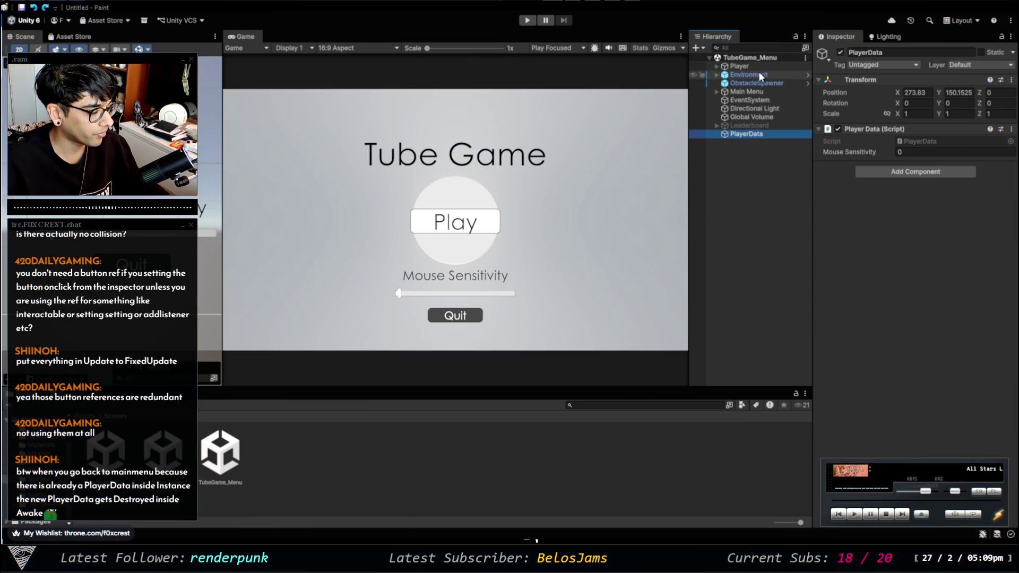
left_click(424, 442)
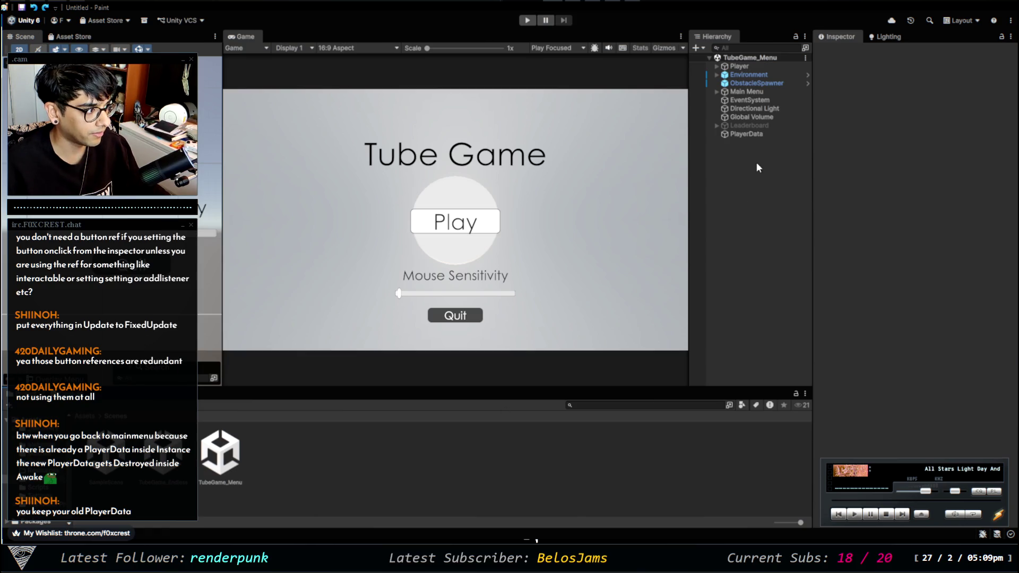
left_click(756, 135)
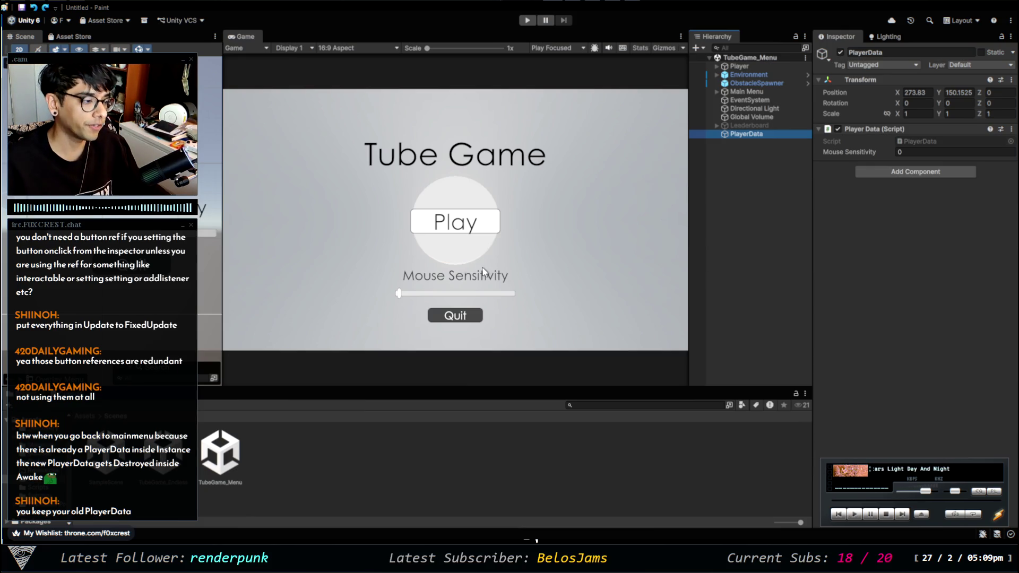
left_click(788, 223)
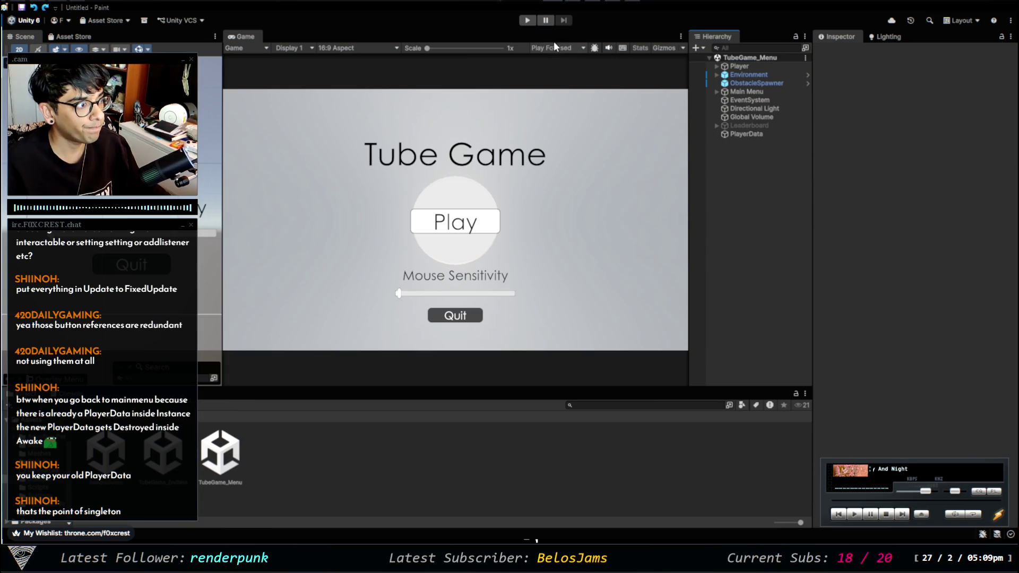
left_click(527, 20)
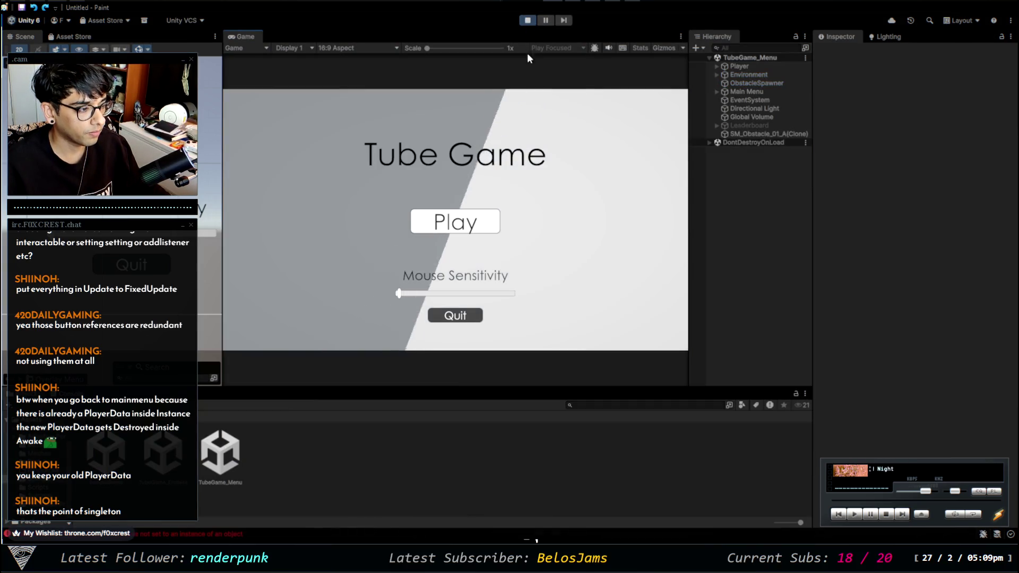
left_click(455, 222)
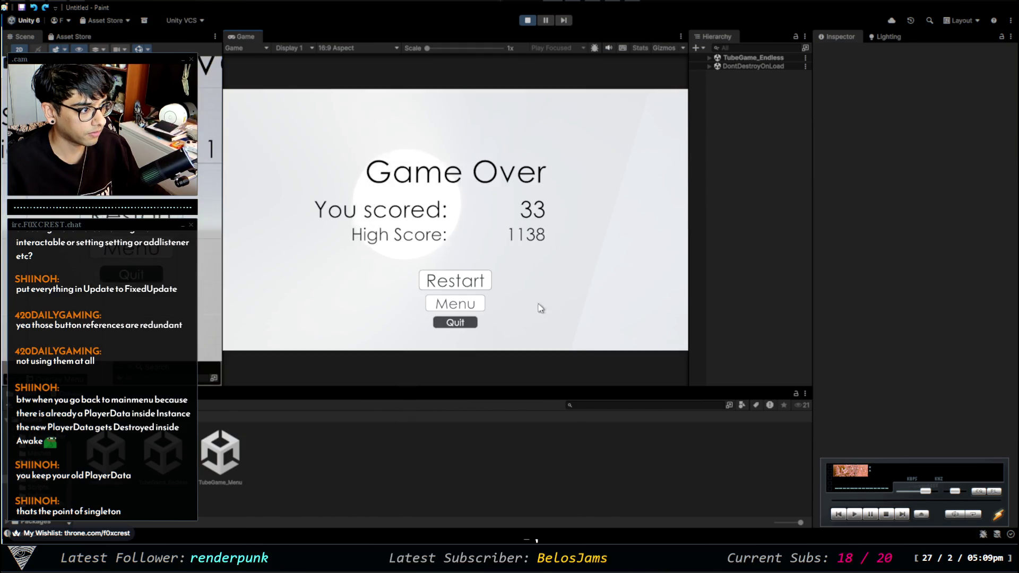
left_click(459, 303)
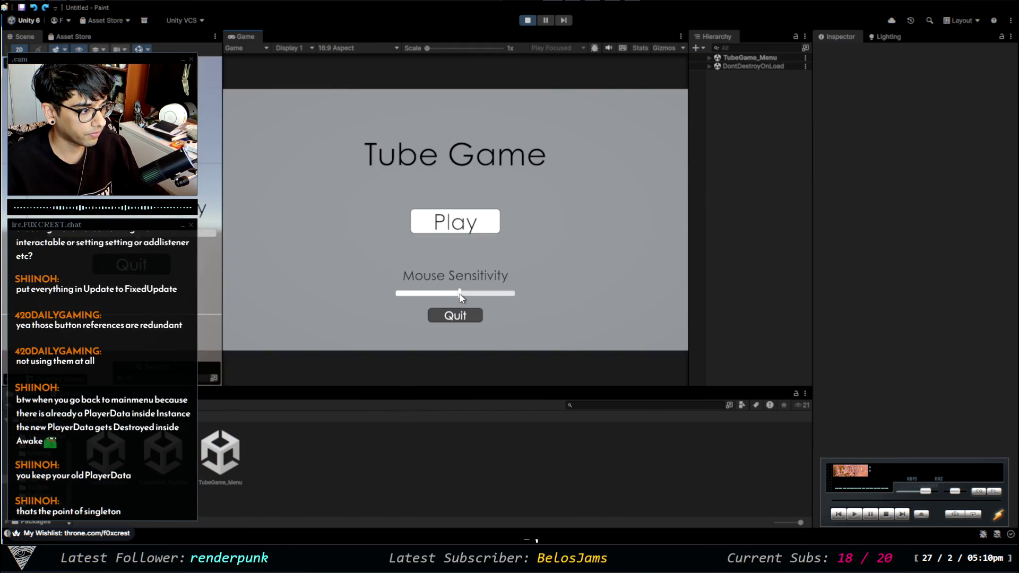
left_click(452, 212)
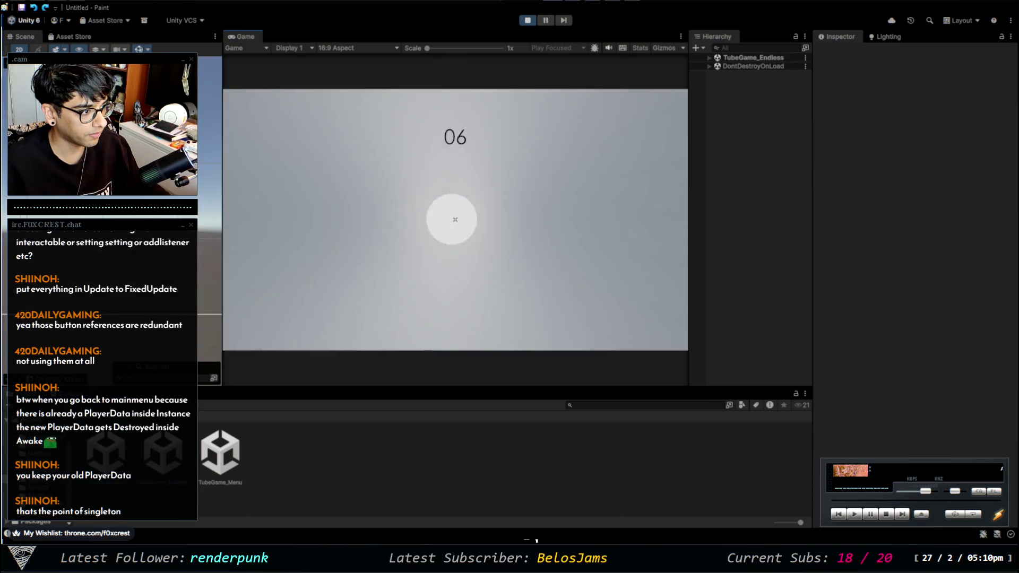
left_click(469, 304)
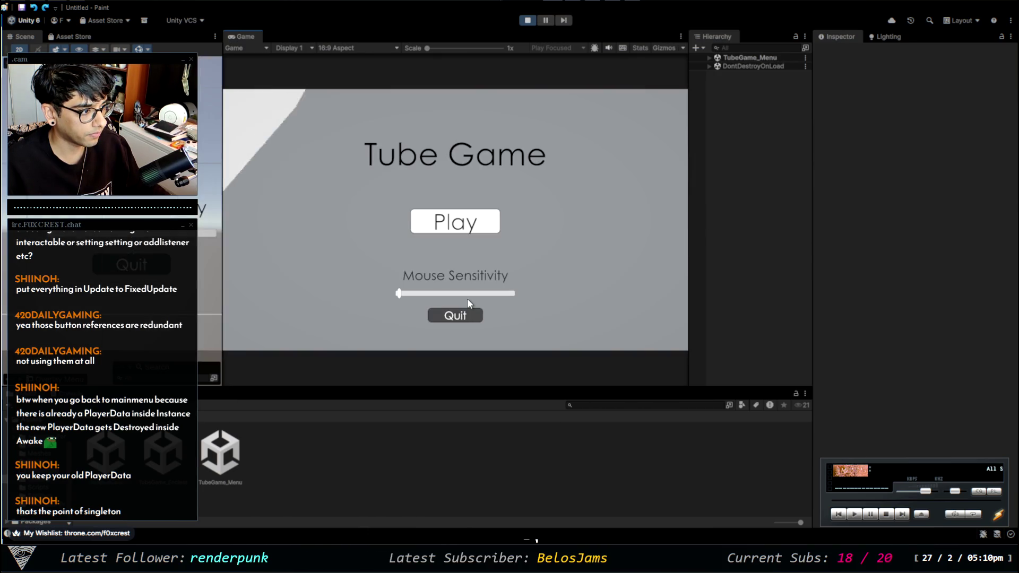
left_click(527, 20)
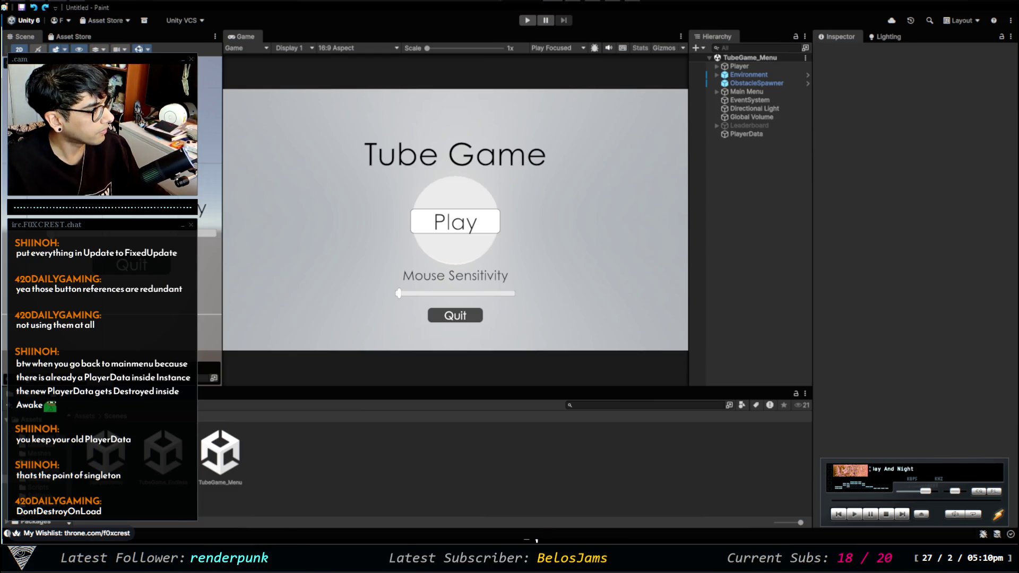
key("alt+Tab")
key("alt+Tab")
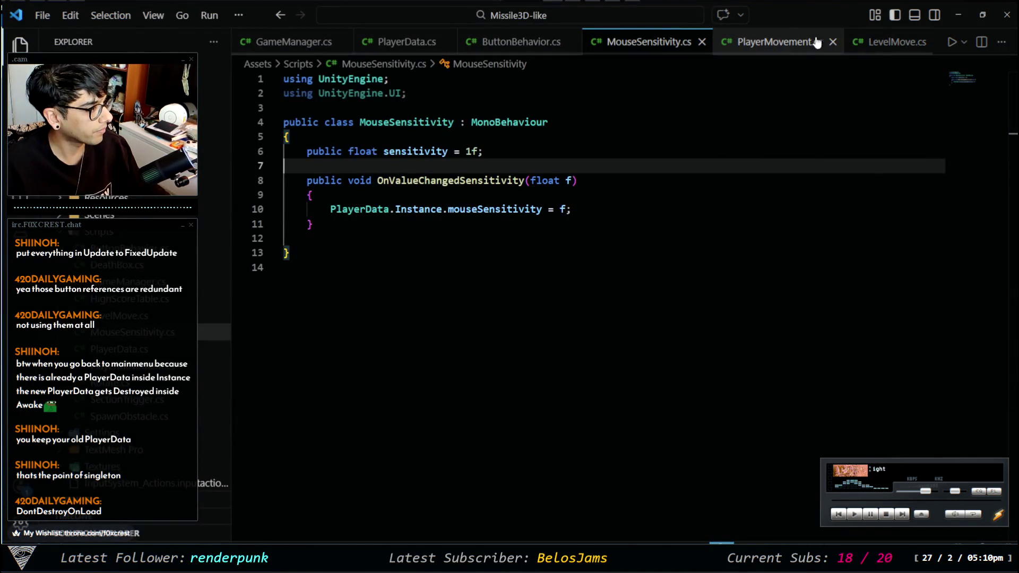
Compare the Player's position in Unity with PlayerMovement.cs's menu-scene position code
left_click(756, 45)
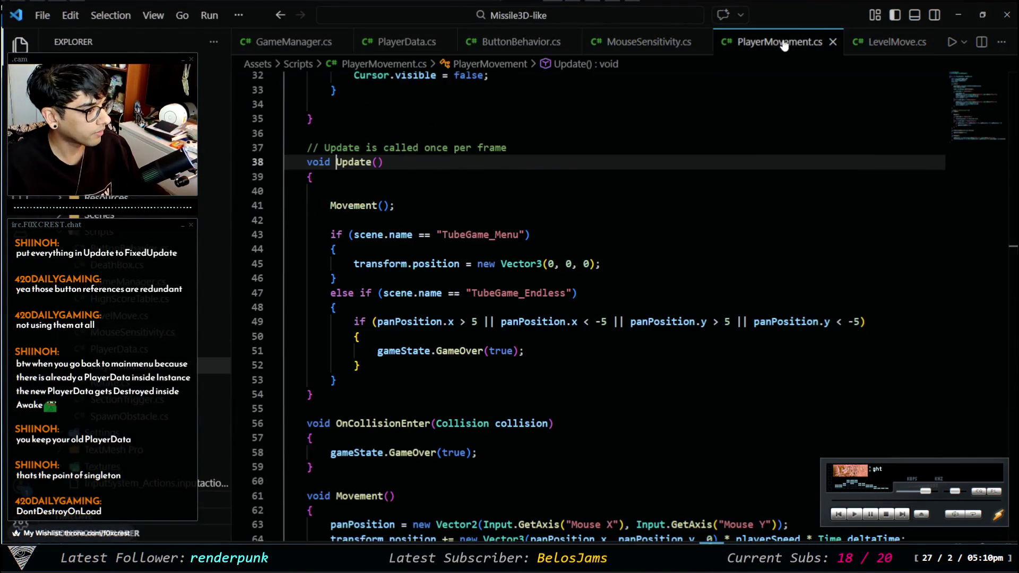
left_click(465, 264)
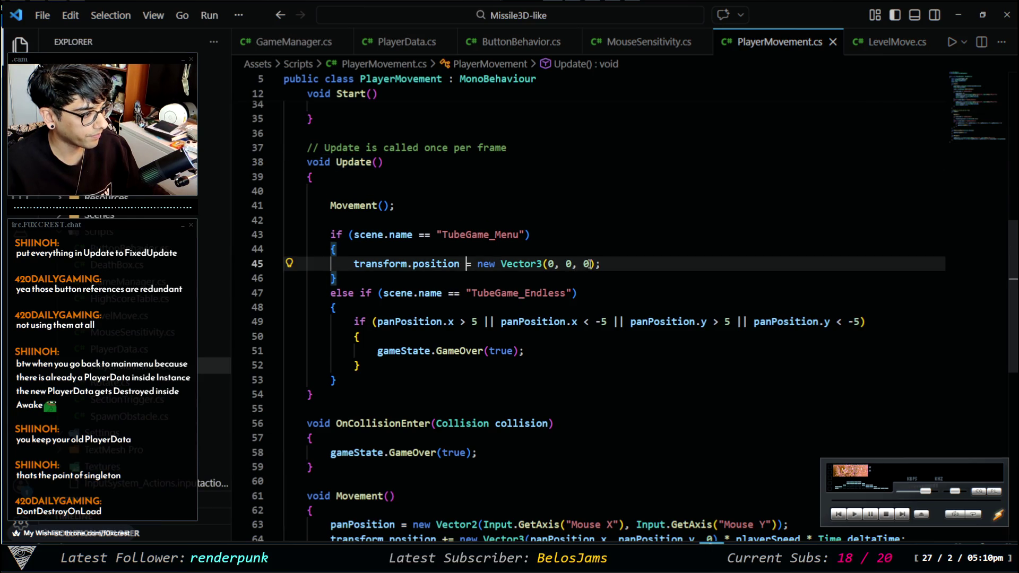
scroll(604, 244, "up", 3)
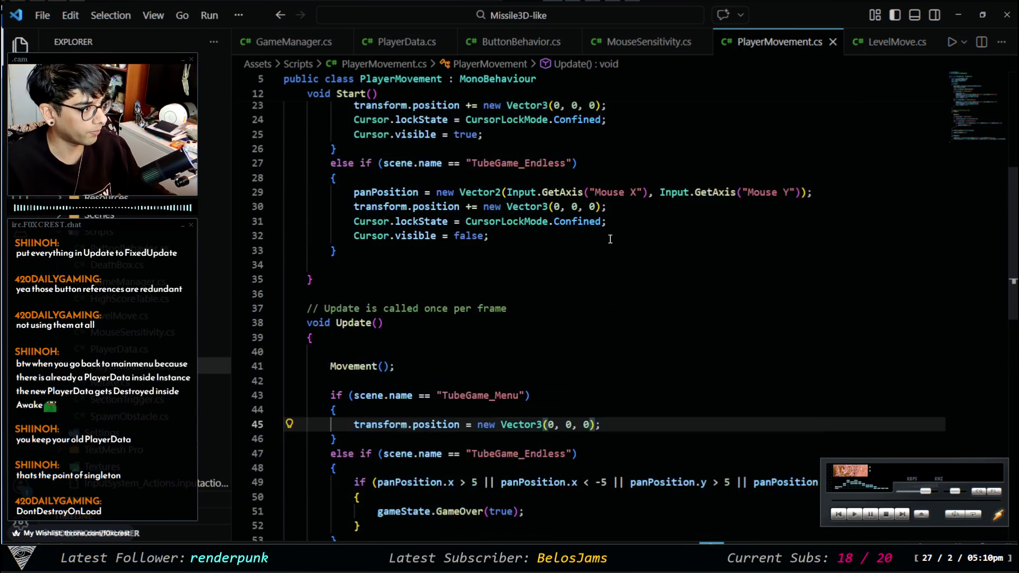
scroll(626, 223, "up", 5)
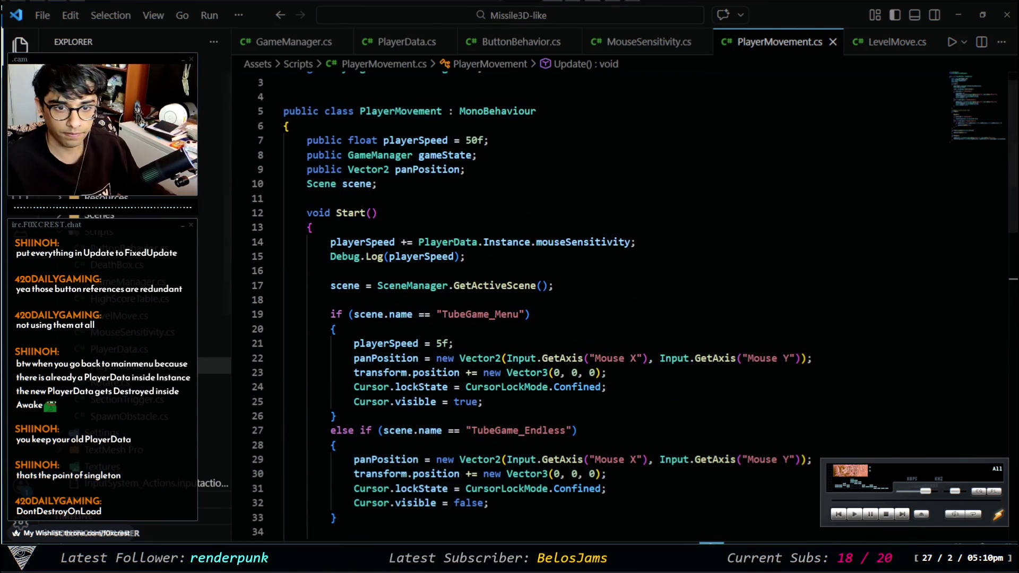
key("alt+Tab")
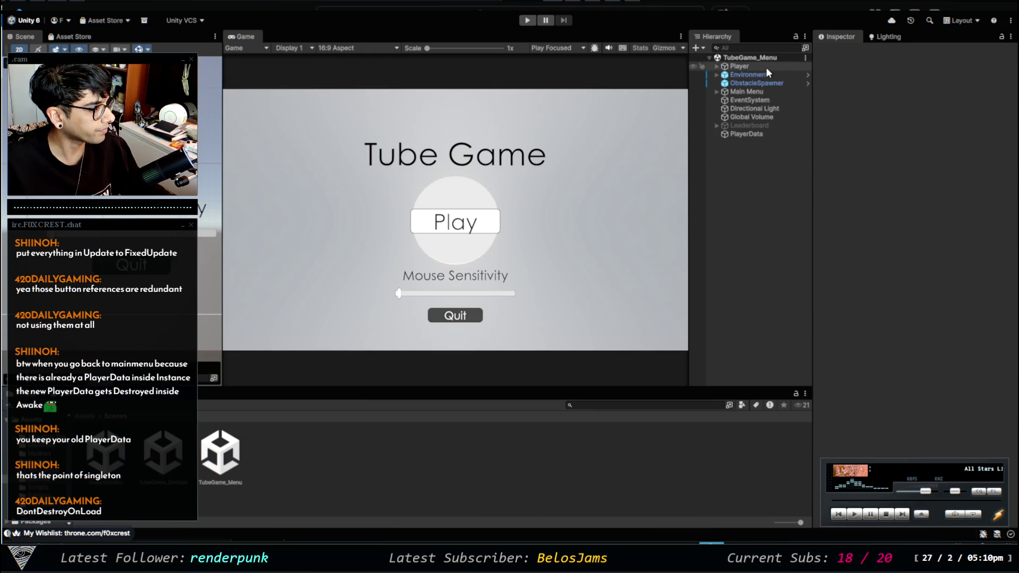
left_click(739, 66)
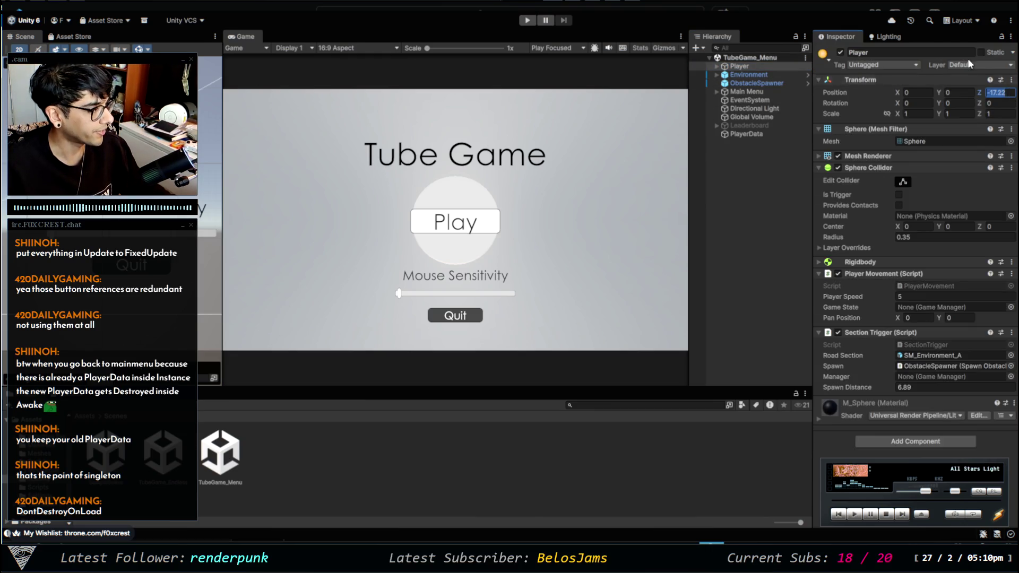
key("alt+Tab")
scroll(544, 181, "down", 4)
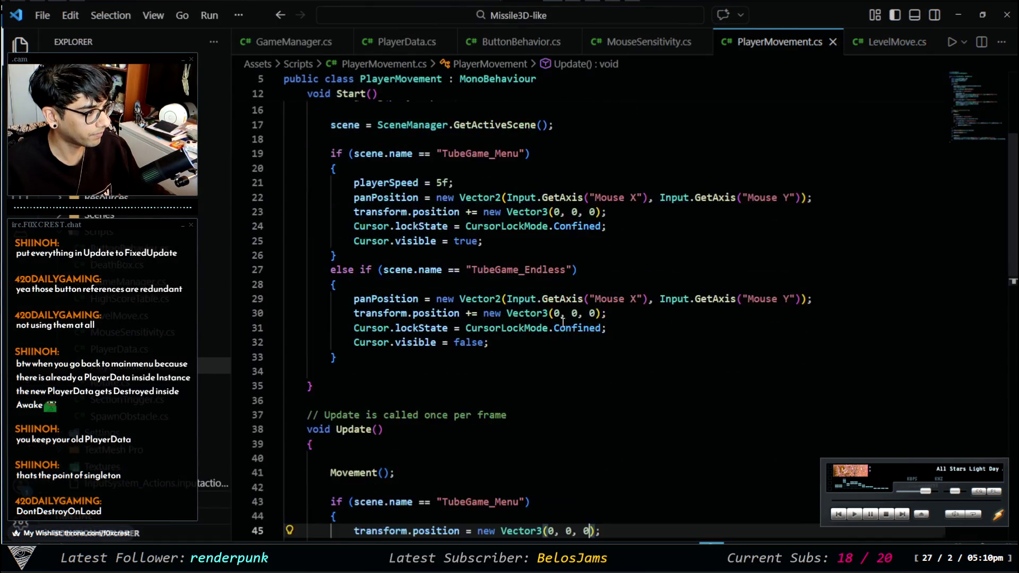
scroll(387, 242, "up", 1)
Paste the player's z position into line 30, making it -17.22f
left_click(593, 335)
type("-17.22")
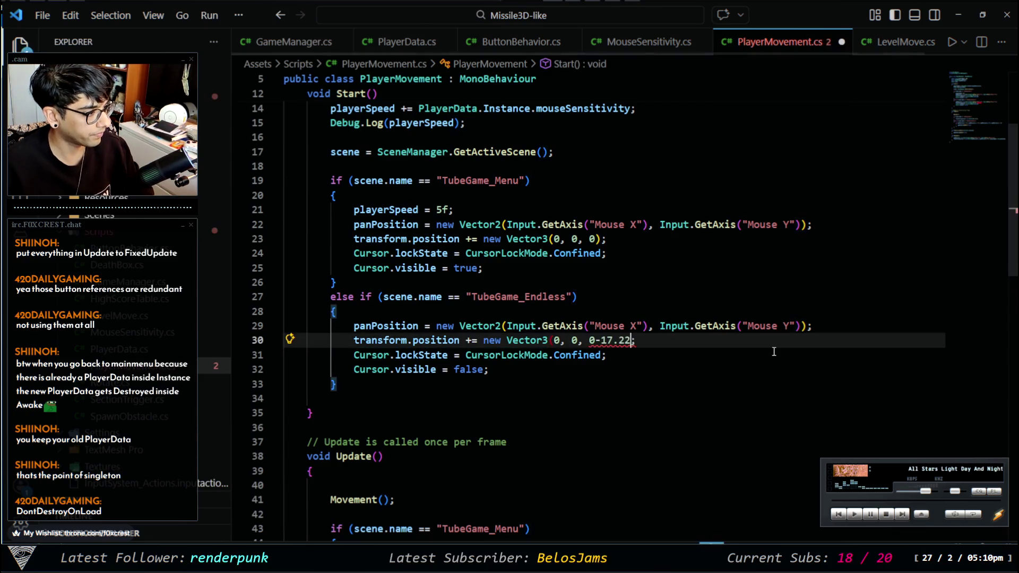
key("Left")
key("Left")
key("Left")
key("Left")
key("BackSpace")
key("Right")
key("Right")
key("Right")
key("Right")
key("Right")
key("Right")
type("f)")
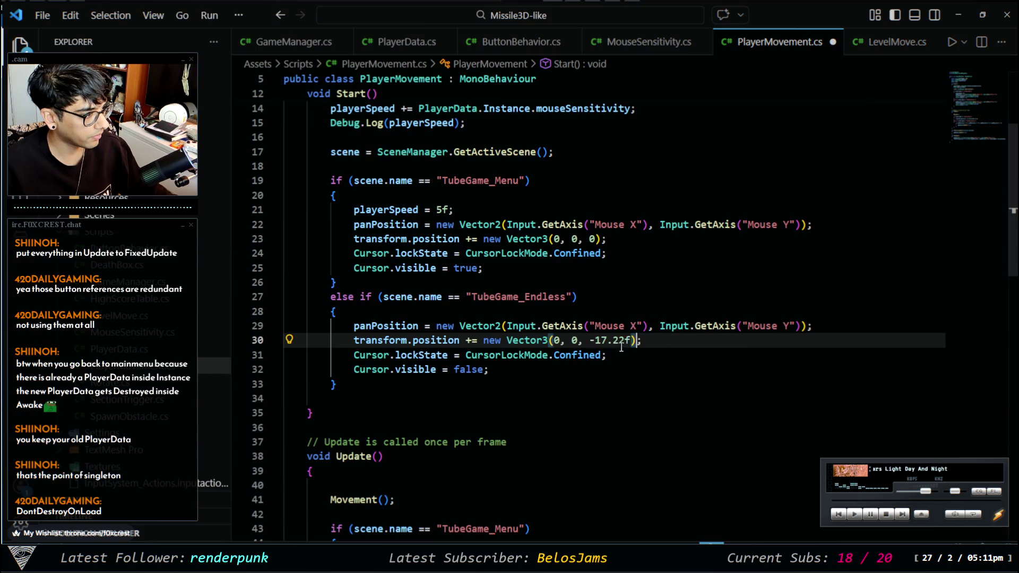
left_click_drag(630, 339, 589, 340)
key("ctrl+c")
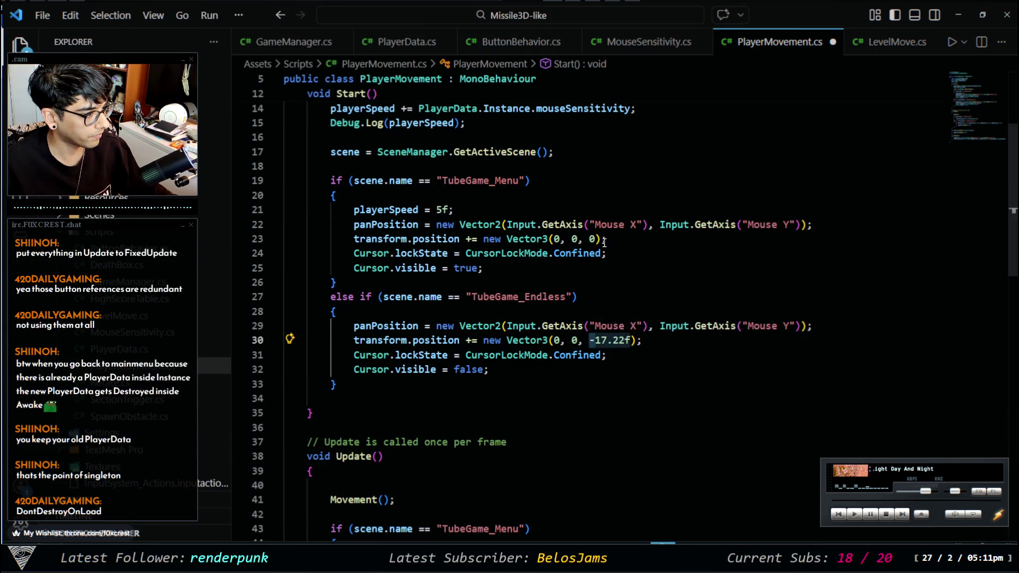
Set line 23's z value to -17.22f and restore line 30's z to 0
left_click(597, 239)
key("BackSpace")
key("ctrl+v")
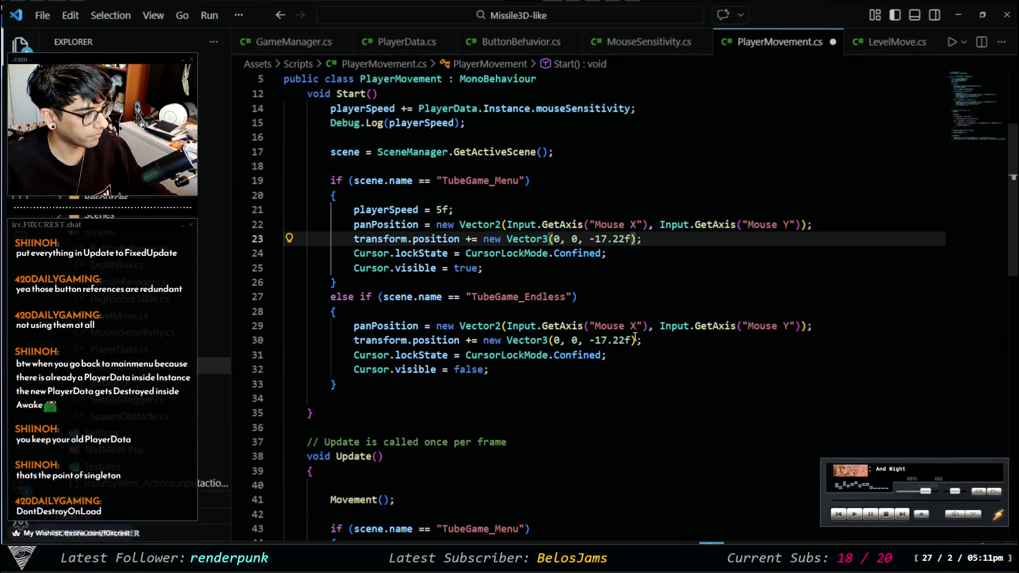
left_click(592, 340)
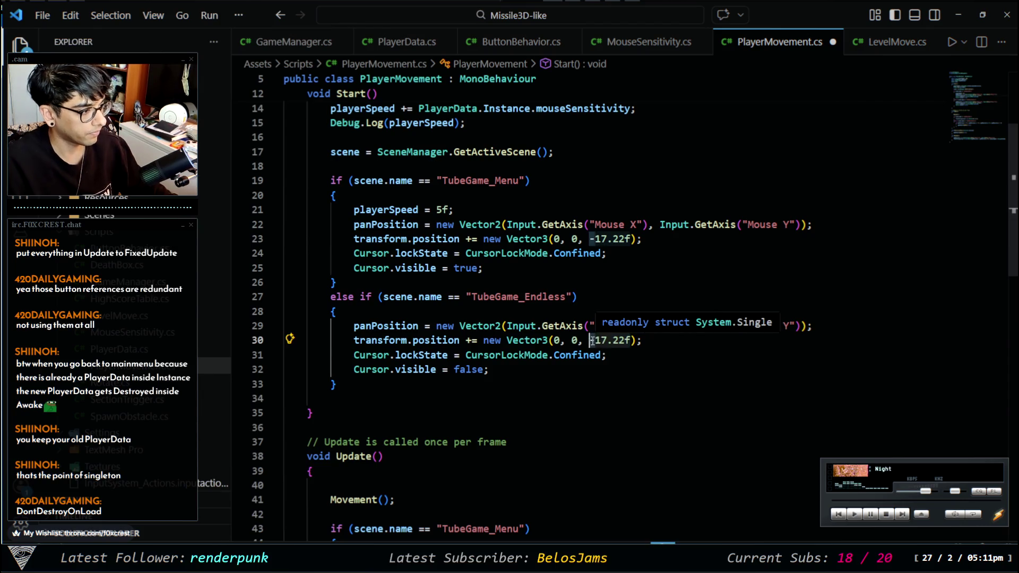
key("Delete")
key("Delete")
key("Delete")
type("0")
scroll(680, 282, "down", 4)
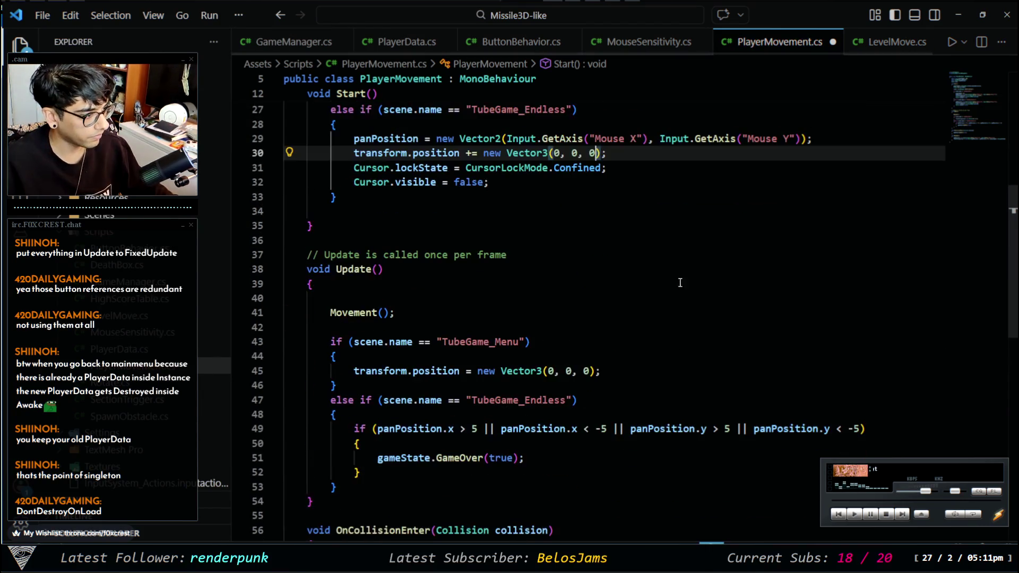
Set line 45's z value in Update() to -17.22f and save the script
left_click(588, 371)
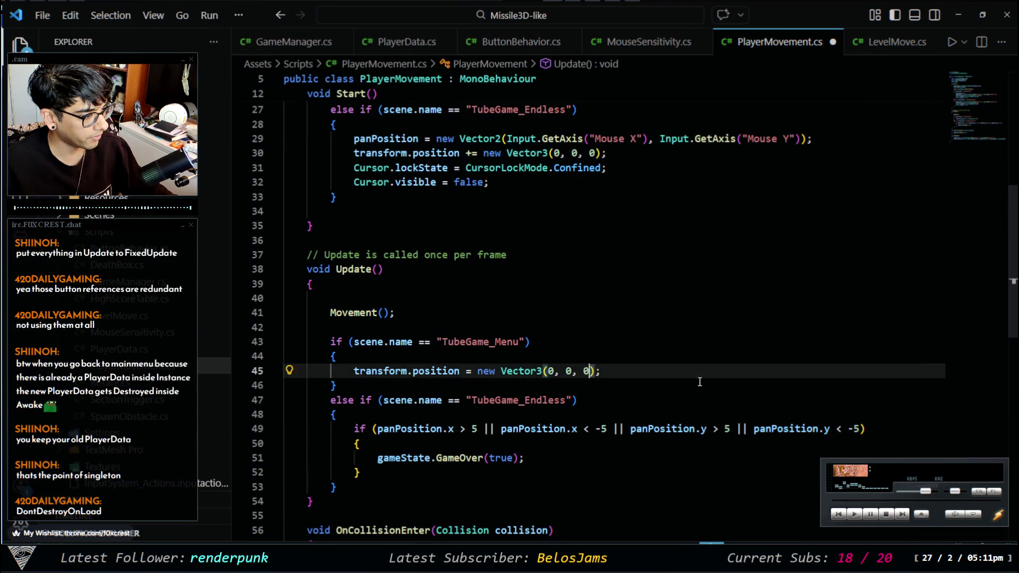
key("BackSpace")
key("ctrl+v")
key("ctrl+s")
scroll(690, 350, "down", 4)
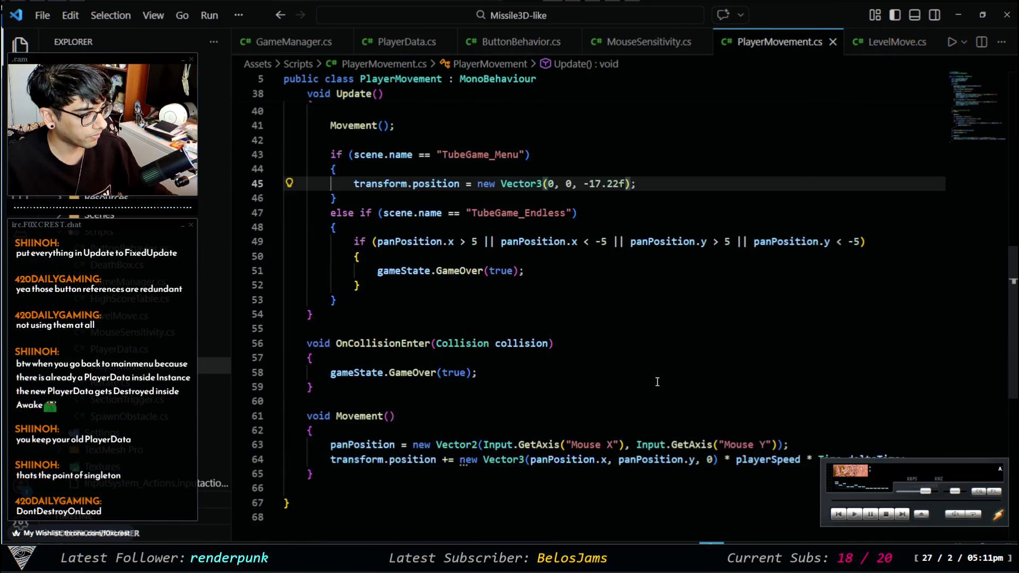
scroll(618, 415, "down", 4)
scroll(455, 393, "up", 15)
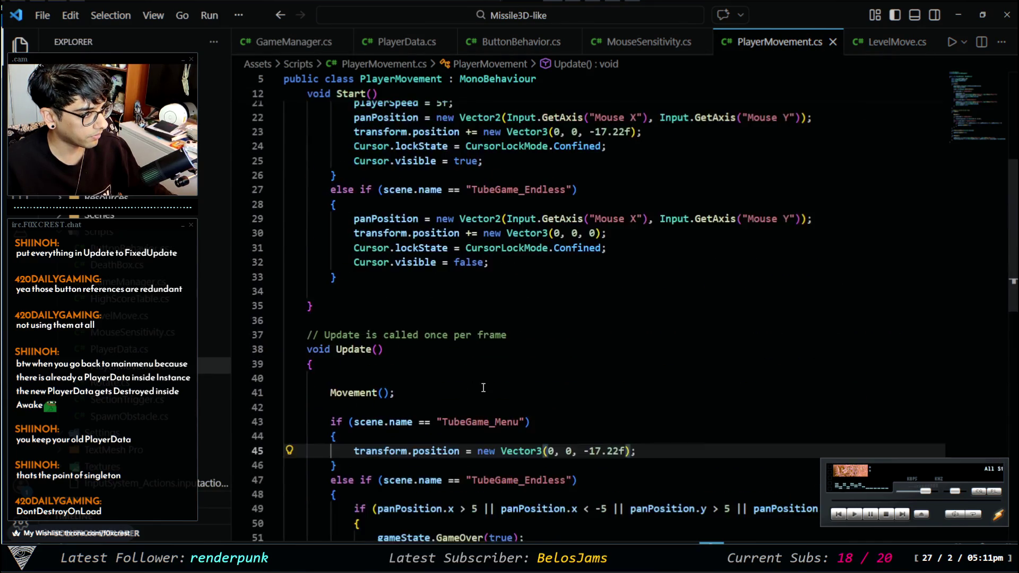
scroll(501, 370, "up", 2)
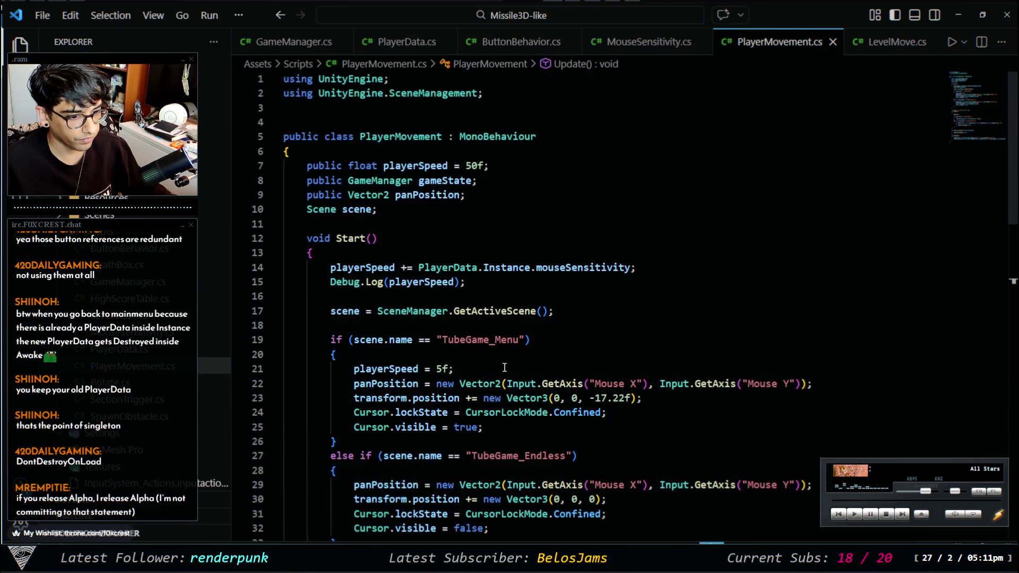
scroll(532, 254, "down", 10)
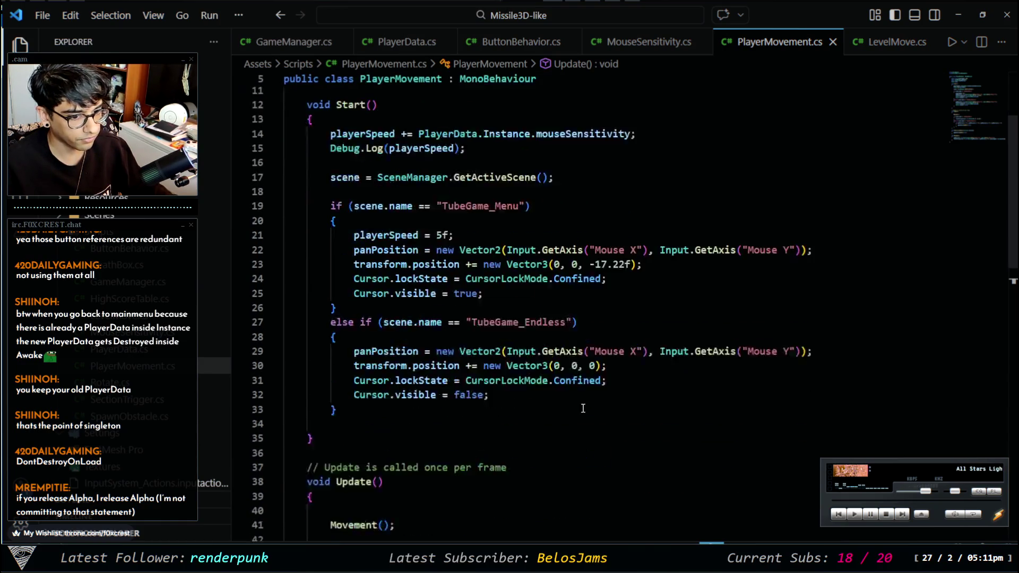
scroll(584, 393, "down", 2)
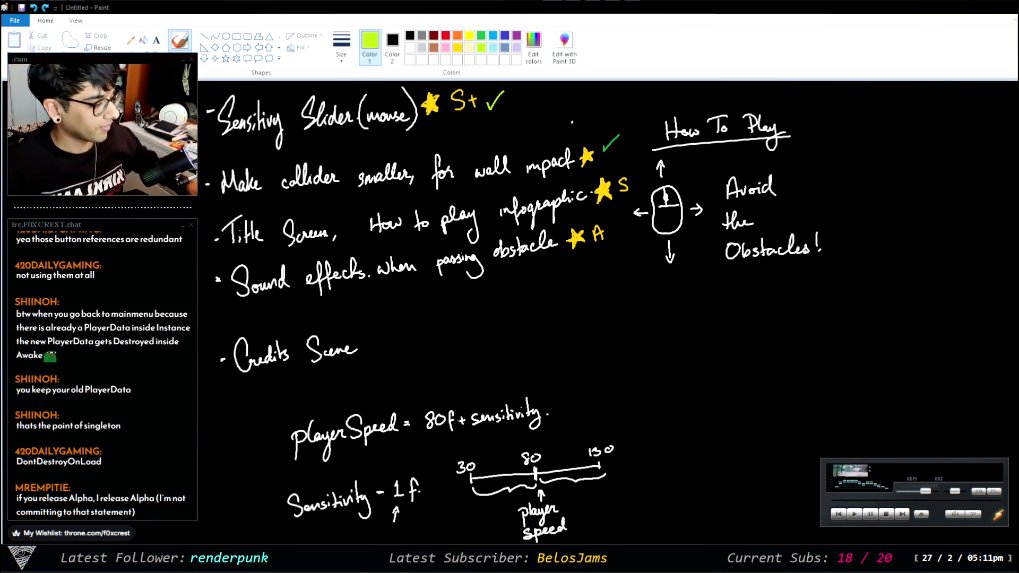
After reading the ticked sensitivity-slider and collider notes, return to the Unity editor
key("alt+Tab")
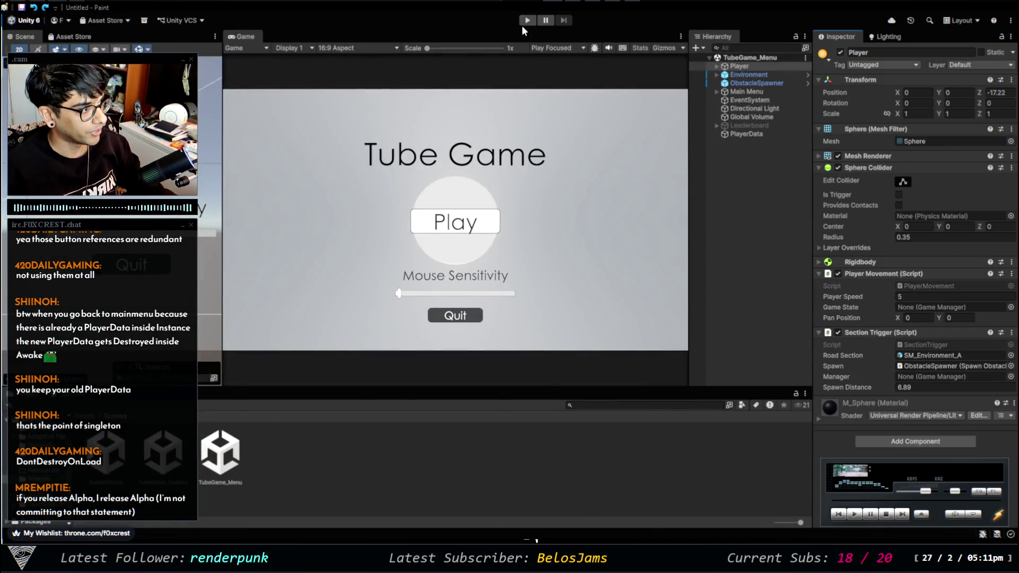
left_click(527, 21)
mouse_move(398, 293)
left_mouse_down()
mouse_move(314, 297)
mouse_move(531, 297)
left_mouse_up()
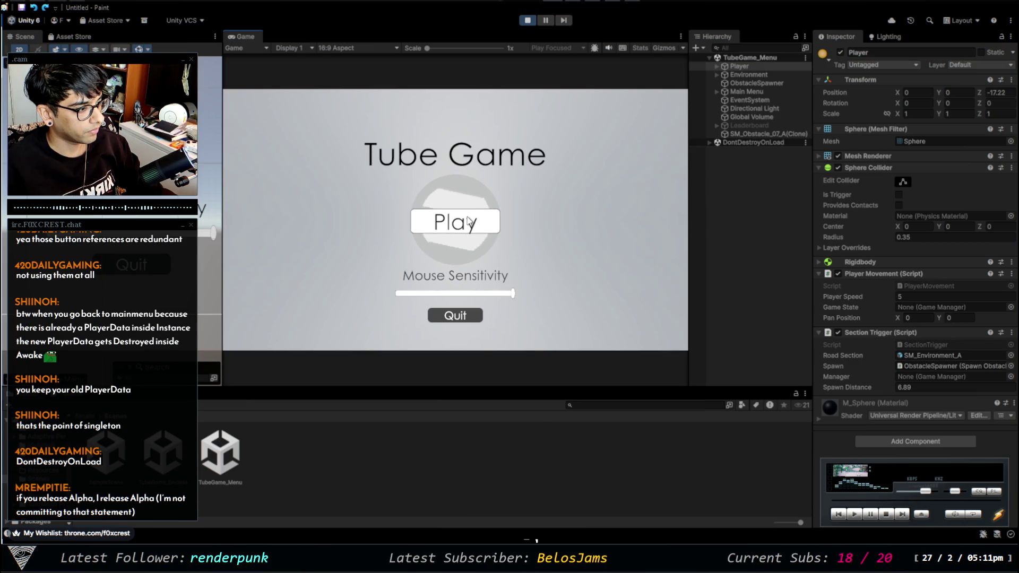
left_click(503, 222)
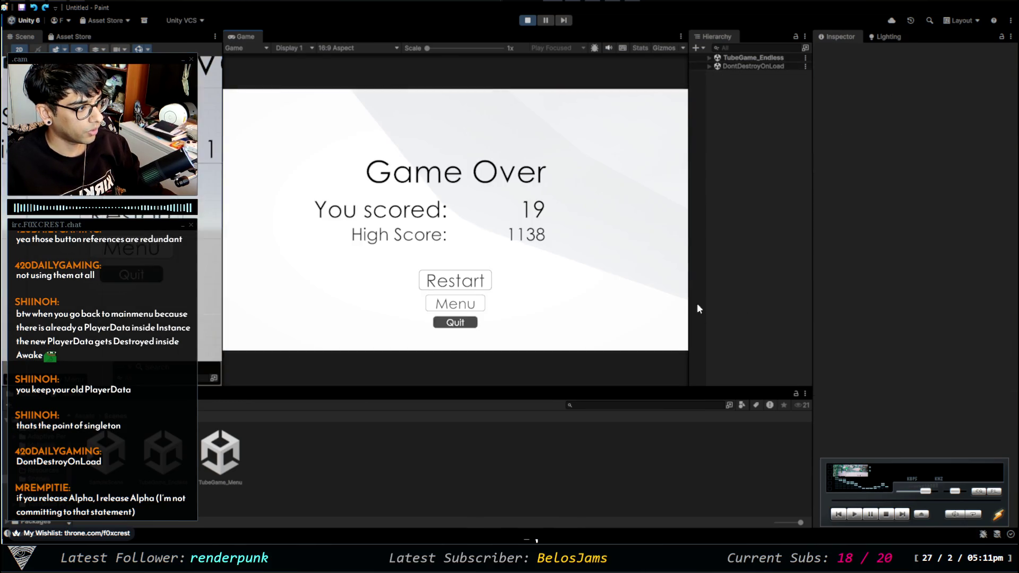
left_click(448, 280)
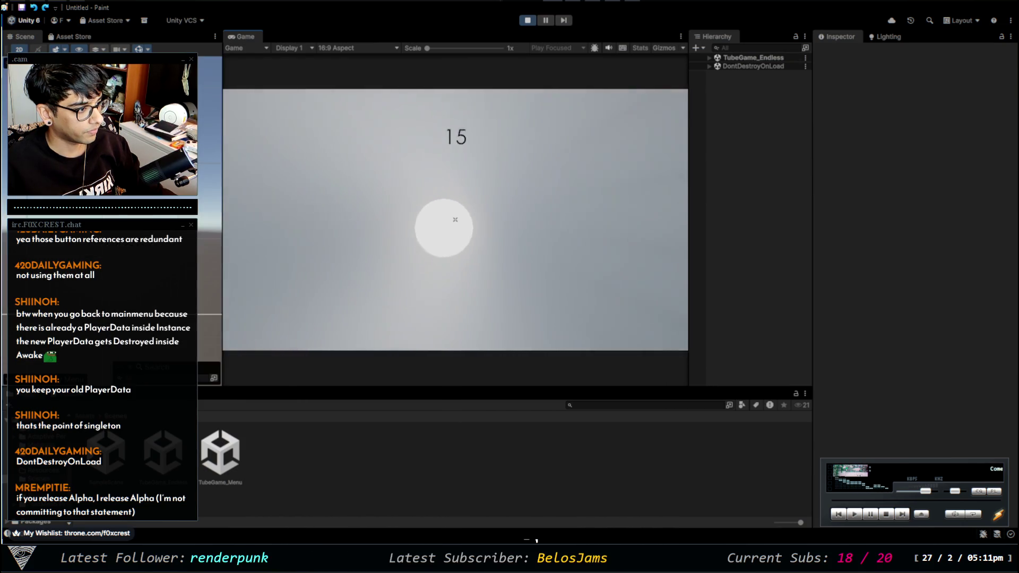
left_click(459, 305)
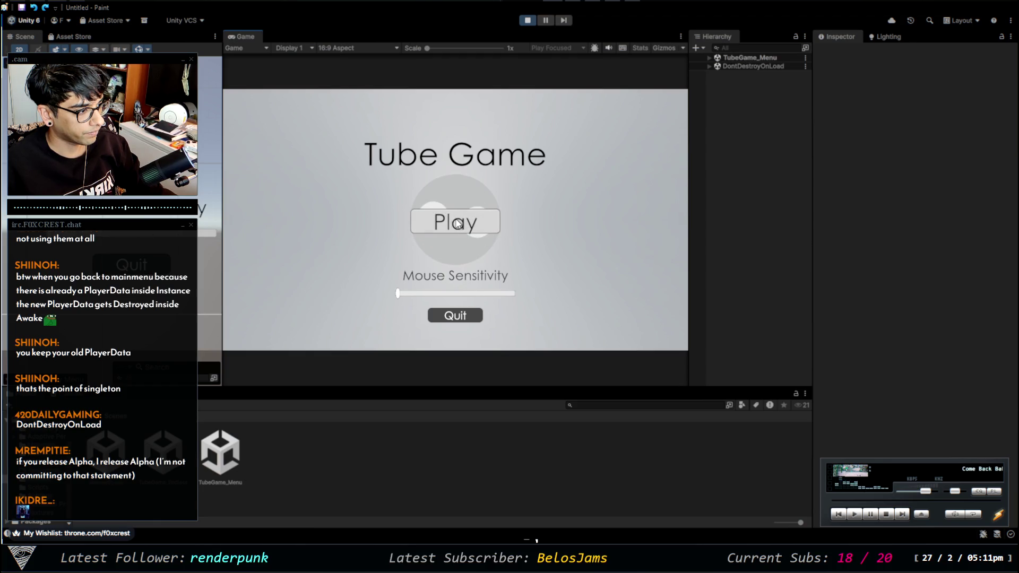
left_click(470, 227)
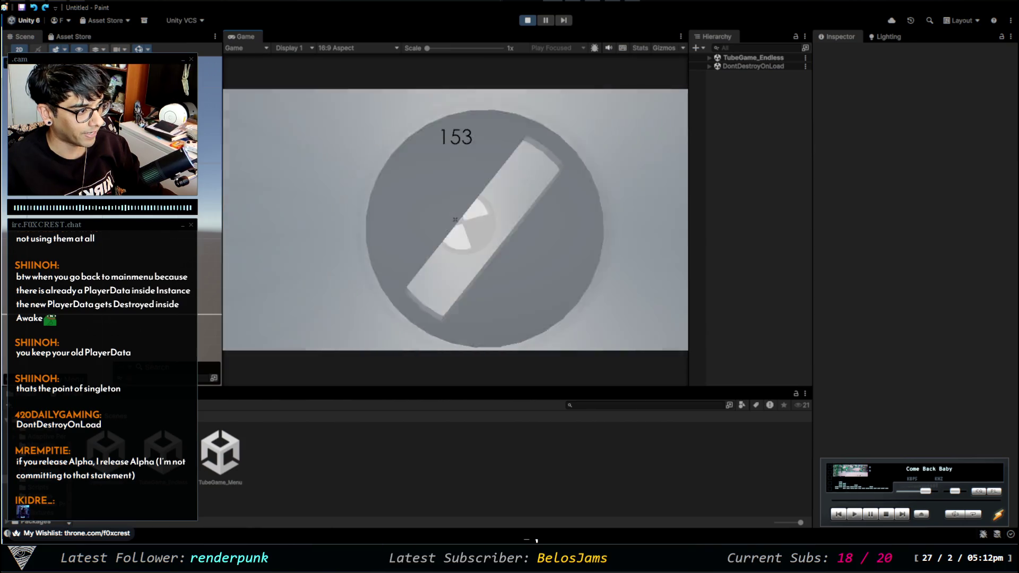
left_click(528, 21)
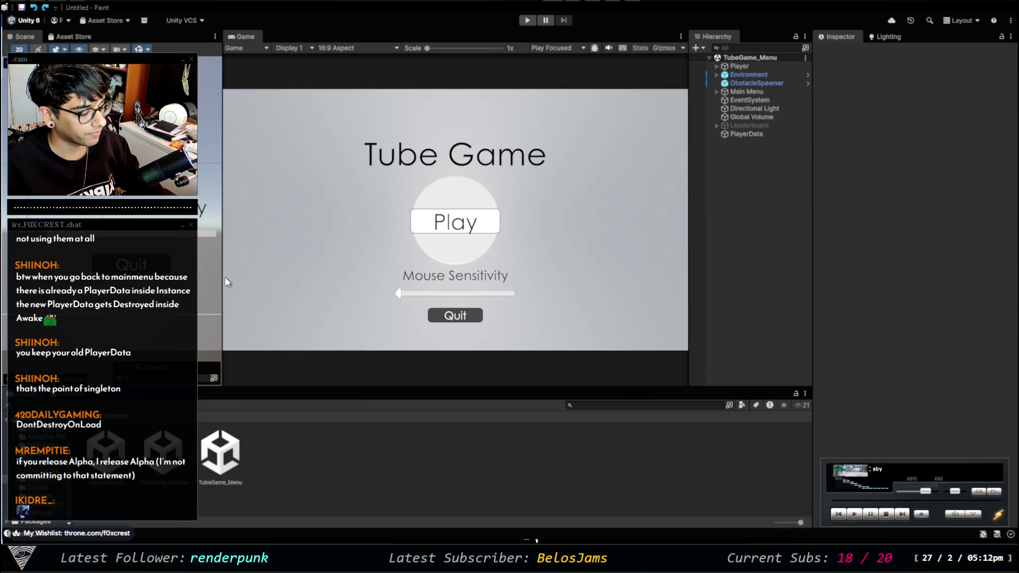
mouse_move(222, 268)
left_mouse_down()
mouse_move(264, 271)
mouse_move(254, 271)
left_mouse_up()
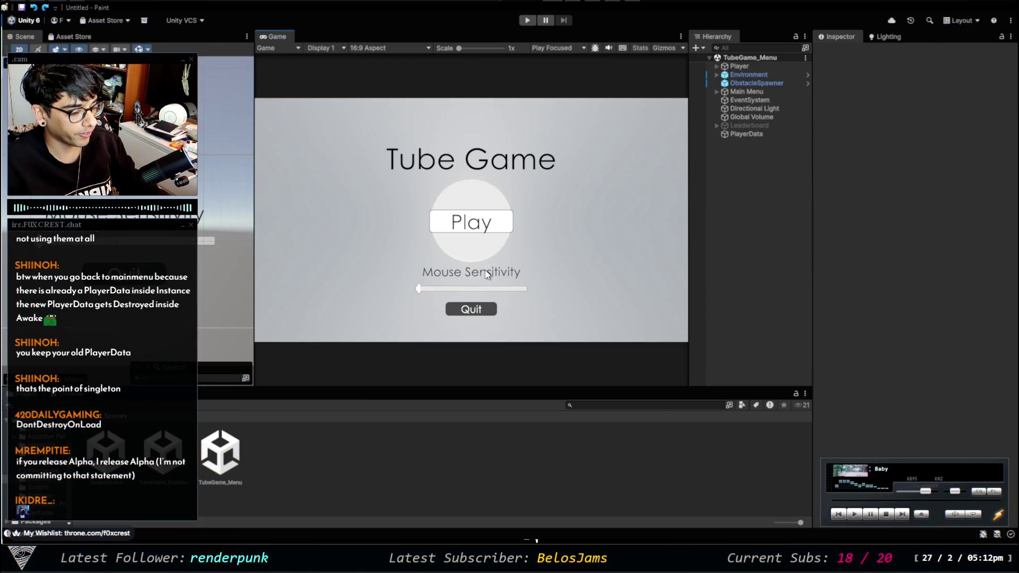
key("ctrl+n")
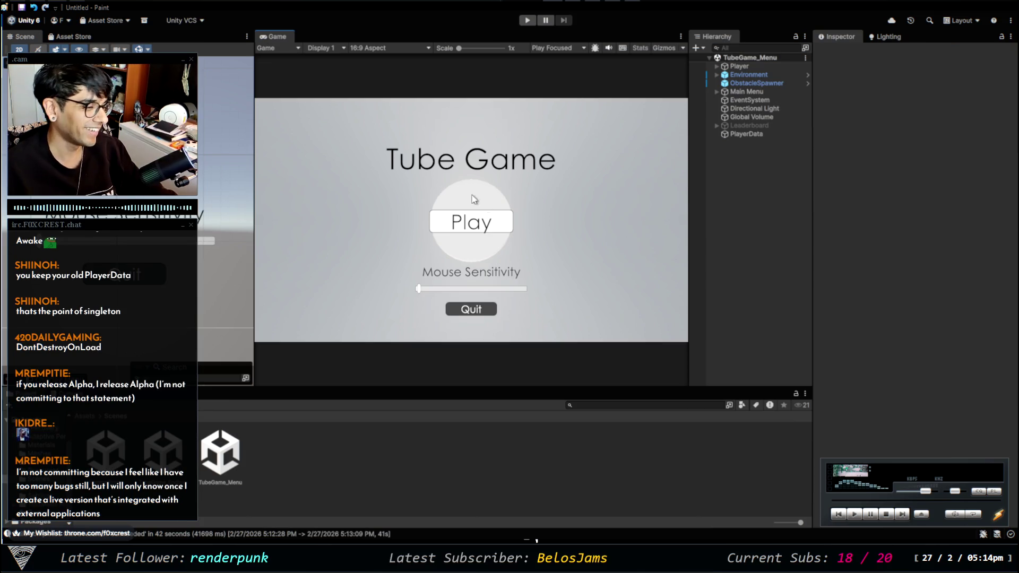
left_click(719, 91)
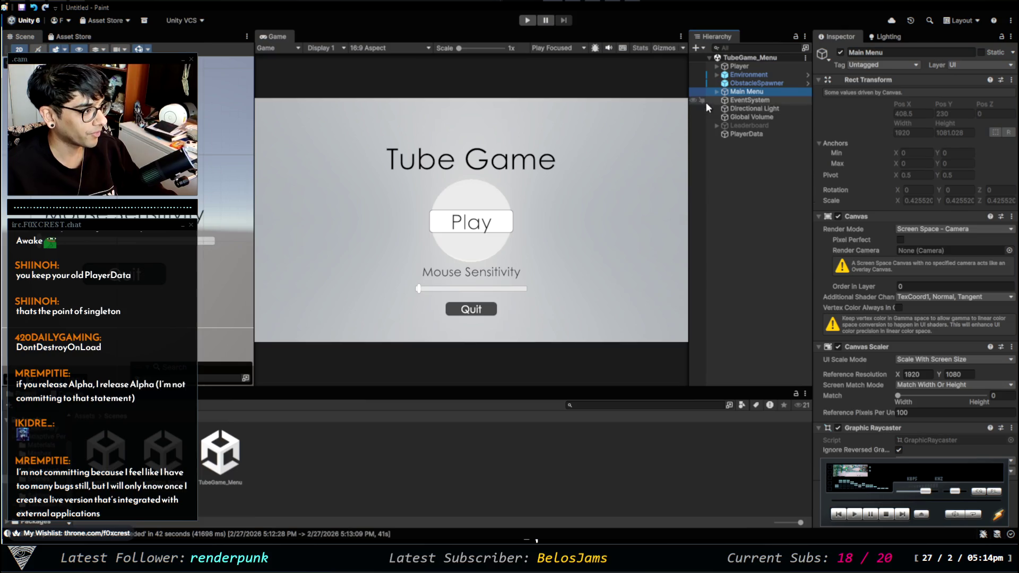
Deactivate PlayBTN, QuitBTN, MouseSensTXT and MouseSensitivity under Main Menu, then run the game
left_click(717, 91)
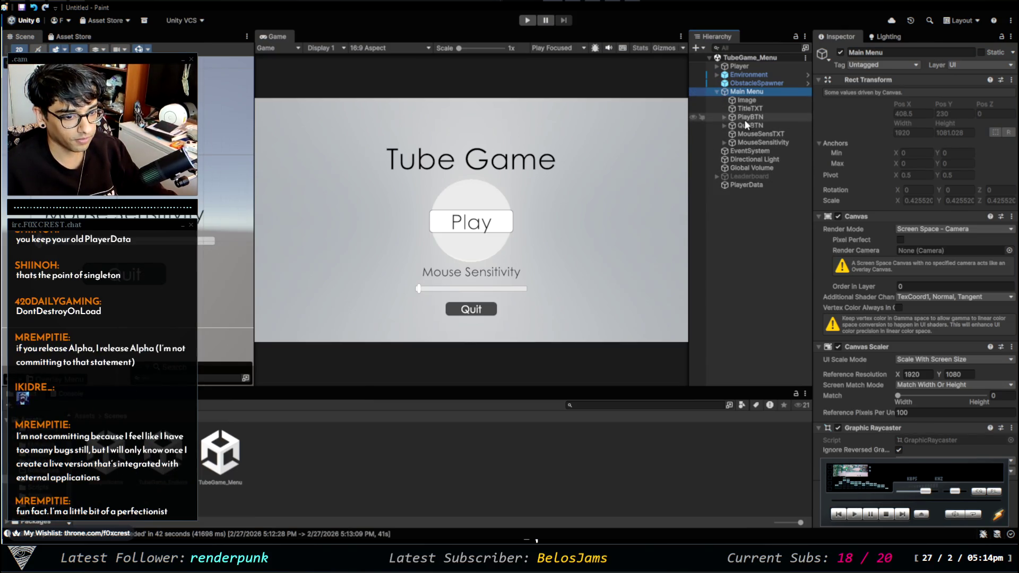
left_click(763, 117)
left_click(764, 126, "shift")
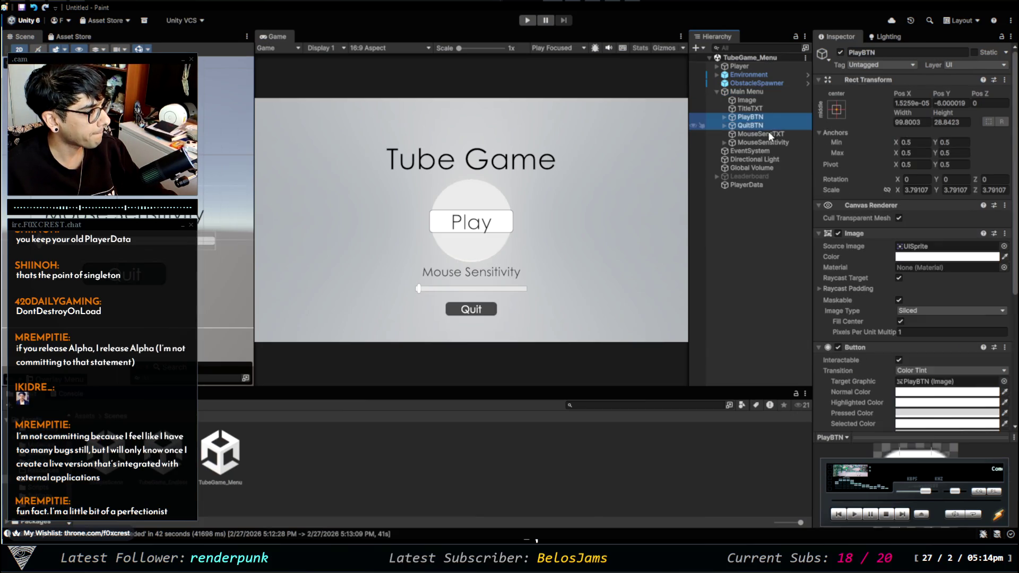
left_click(764, 133, "shift")
left_click(764, 143, "shift")
left_click(841, 51)
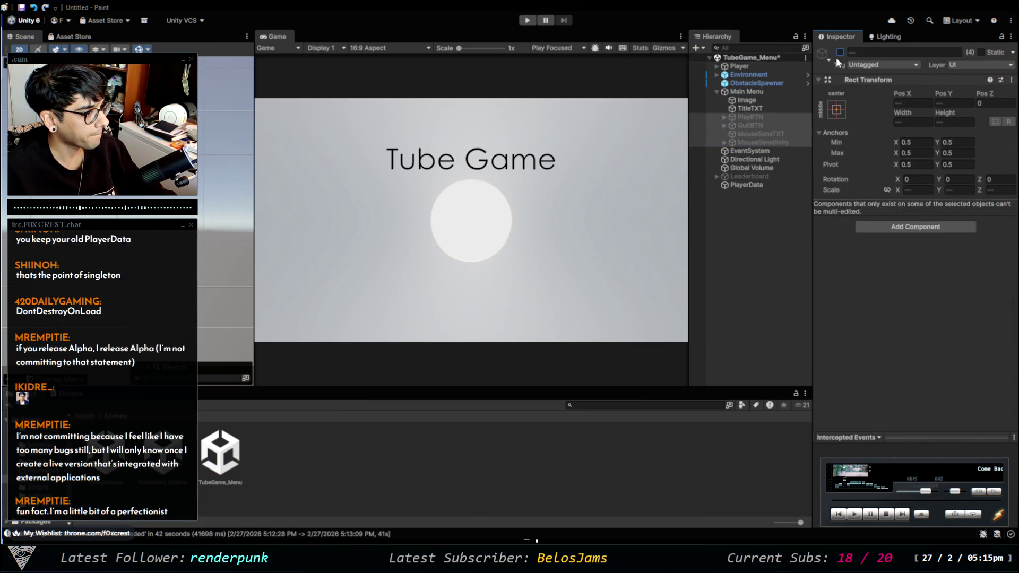
left_click(523, 21)
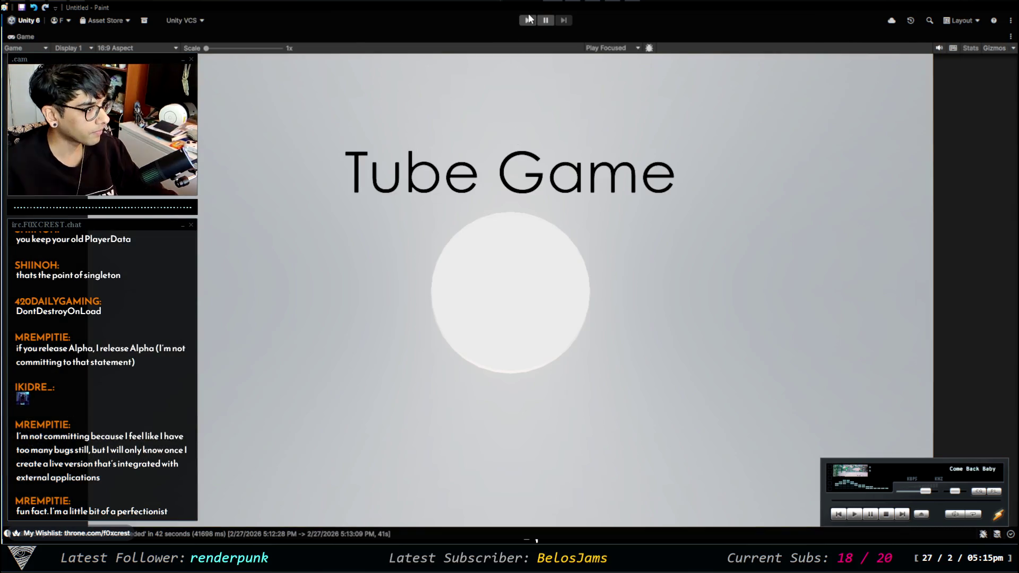
left_click(527, 21)
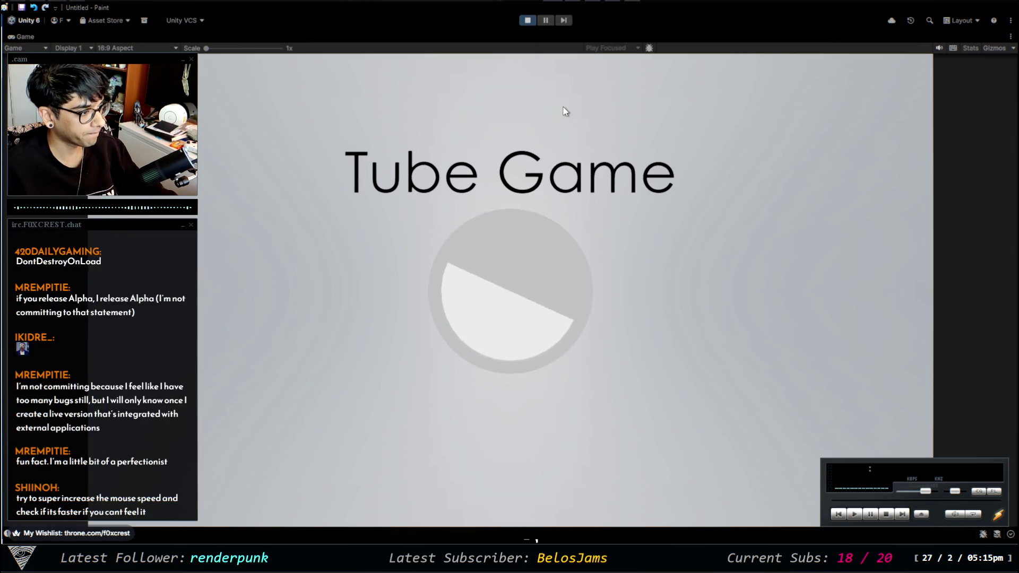
left_click(527, 21)
left_click(527, 22)
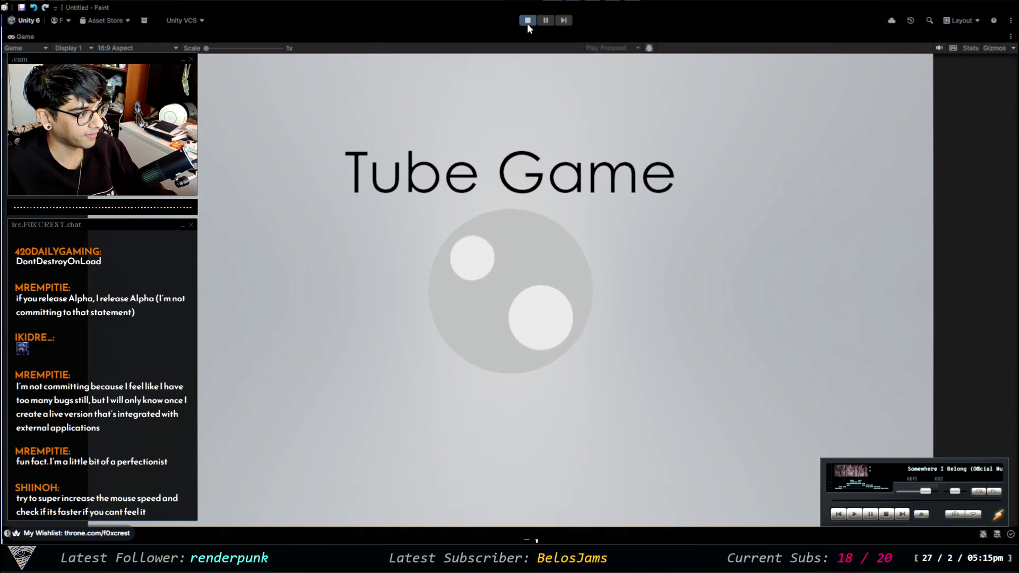
left_click(527, 24)
left_click(527, 24)
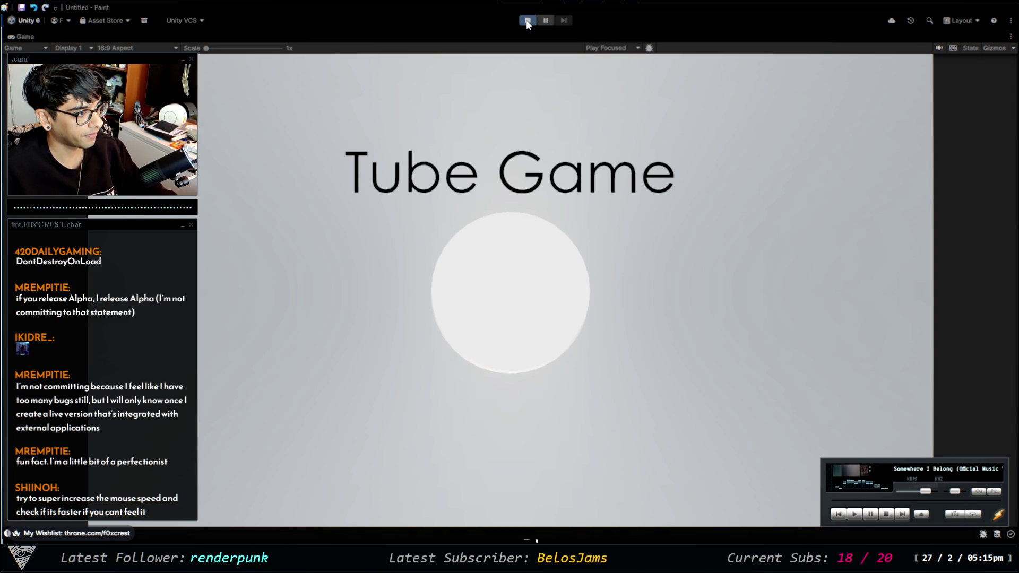
left_click(527, 24)
left_click(527, 23)
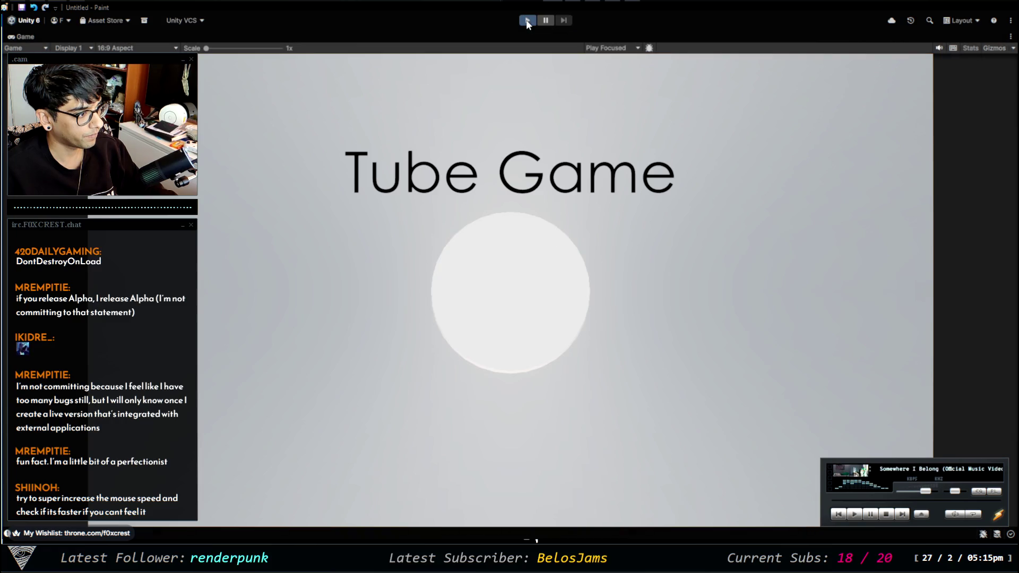
left_click(527, 24)
left_click(527, 24)
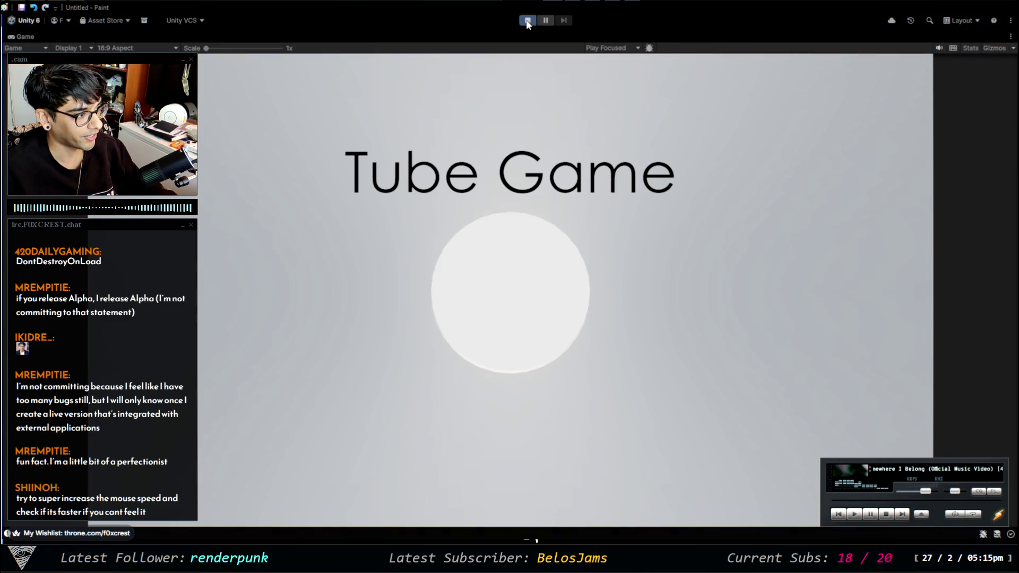
left_click(527, 23)
left_click(527, 23)
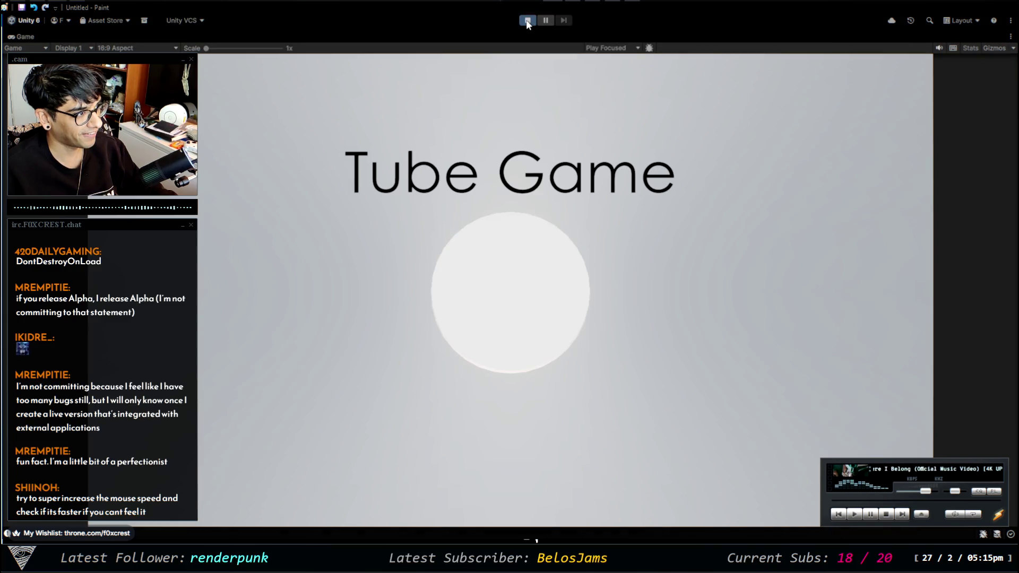
left_click(527, 23)
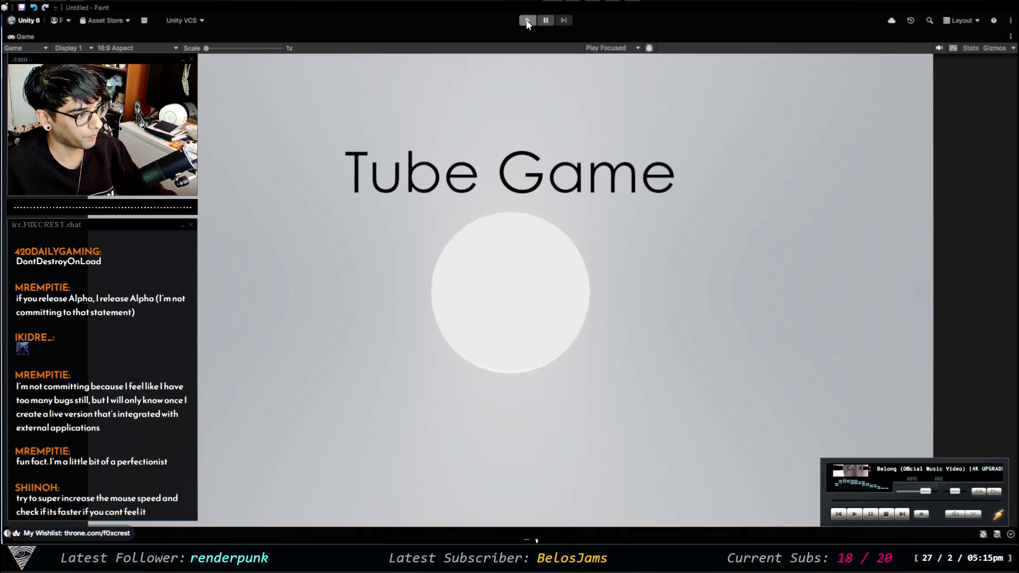
left_click(527, 23)
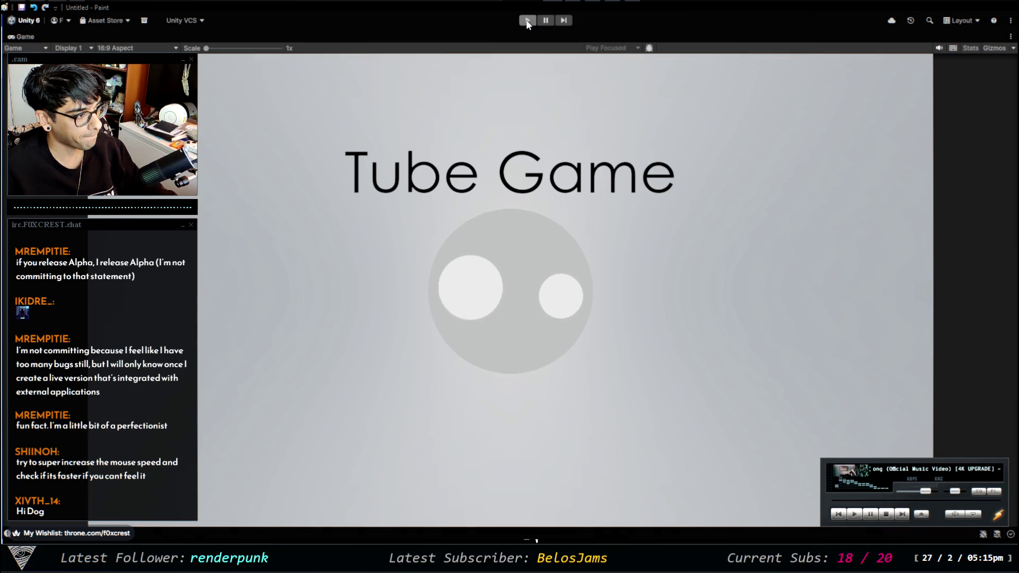
left_click(527, 24)
left_click(527, 23)
left_click(527, 24)
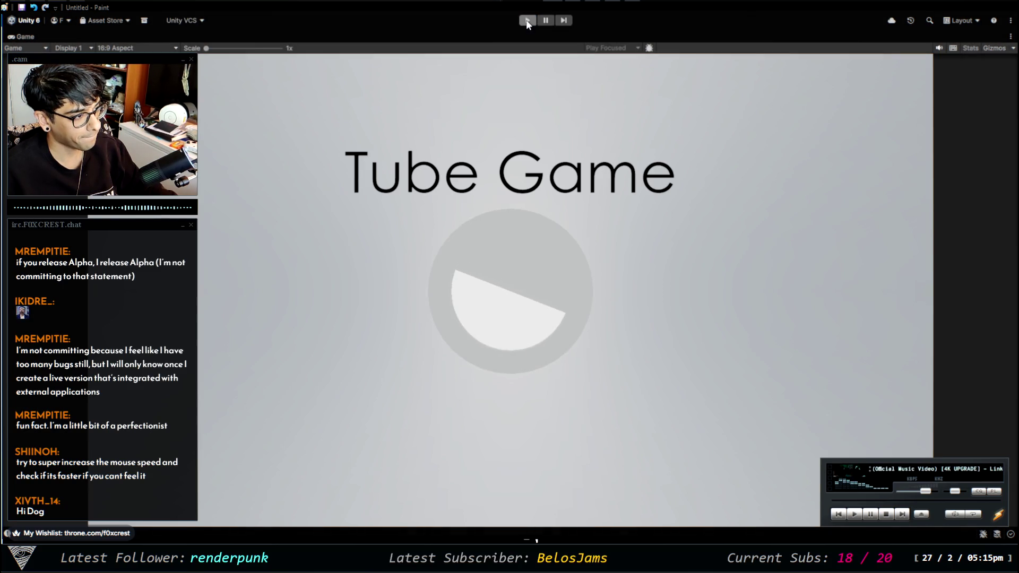
left_click(527, 24)
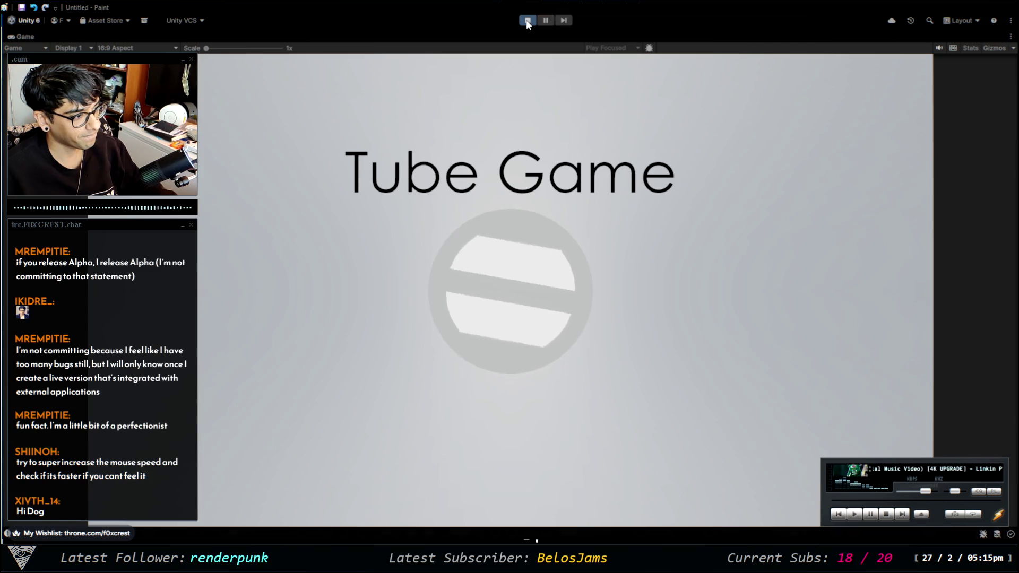
left_click(527, 24)
left_click(527, 23)
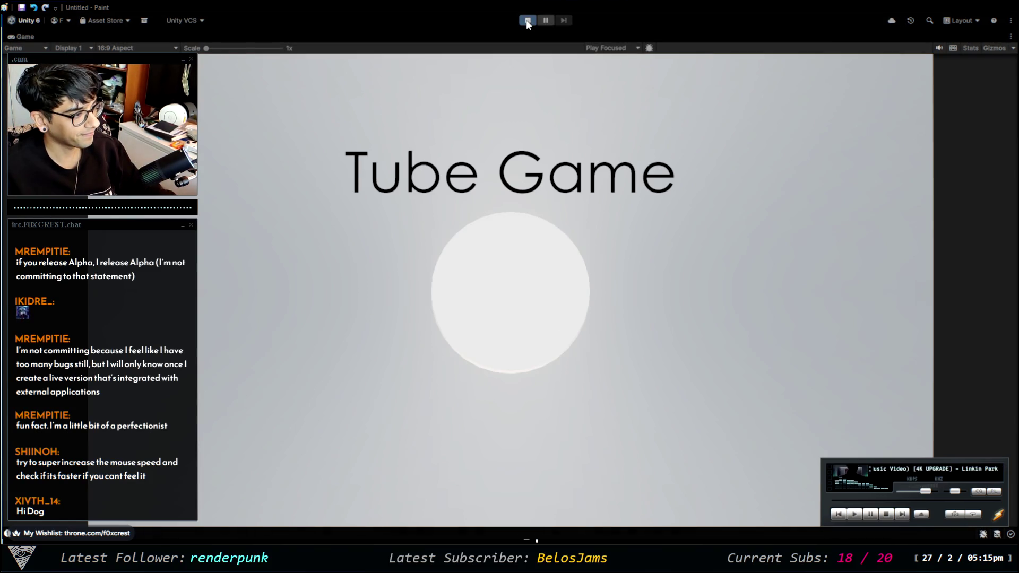
left_click(526, 22)
left_click(524, 21)
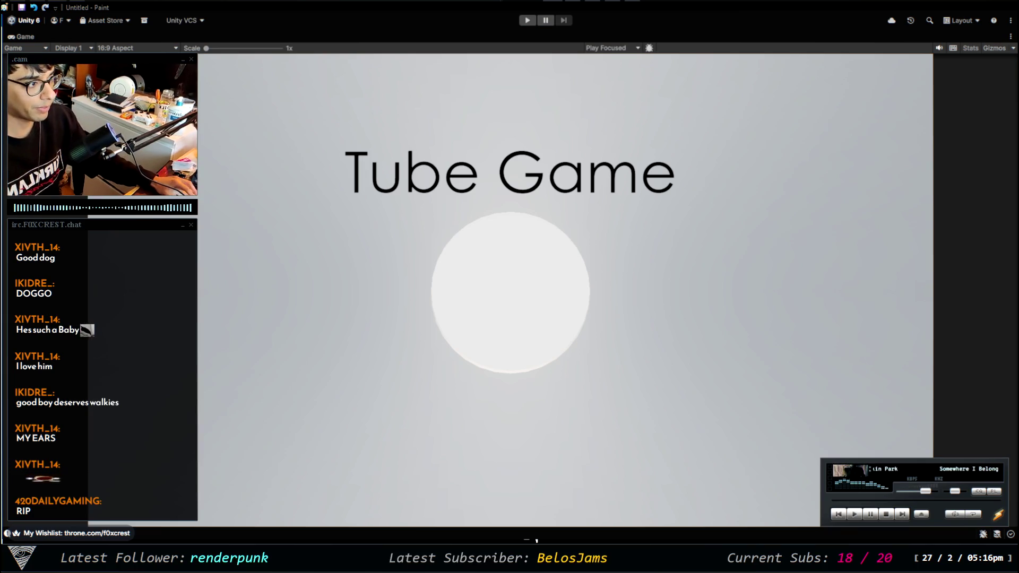
left_click(528, 21)
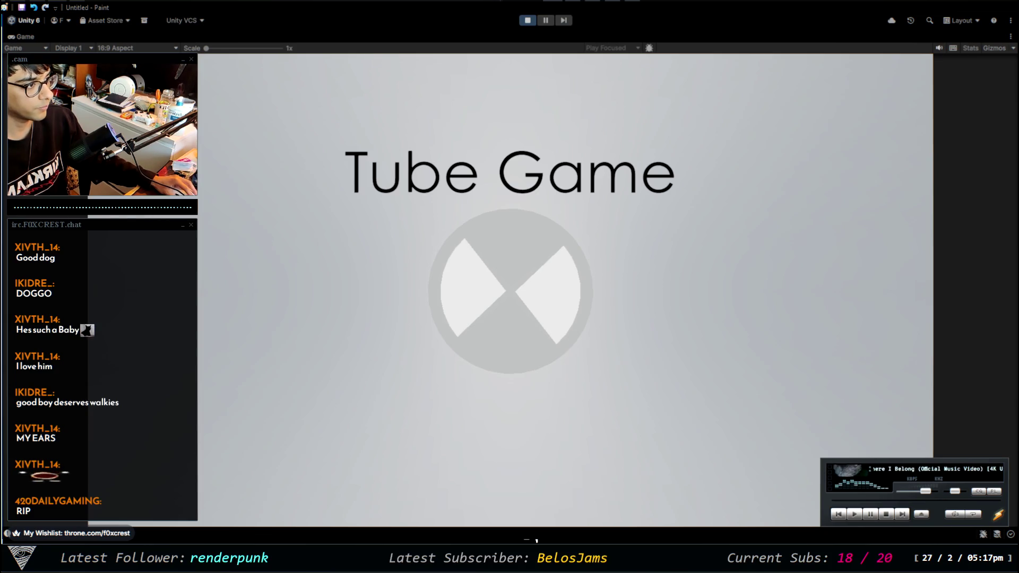
Stop the game and tick Active on PlayBTN, QuitBTN, MouseSensTXT and MouseSensitivity
left_click(523, 22)
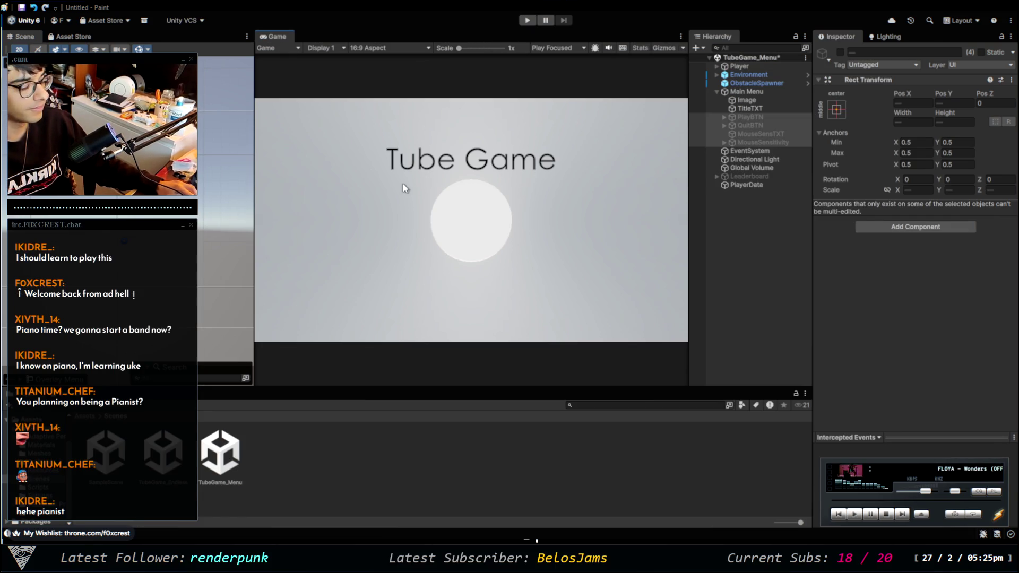
left_click(840, 52)
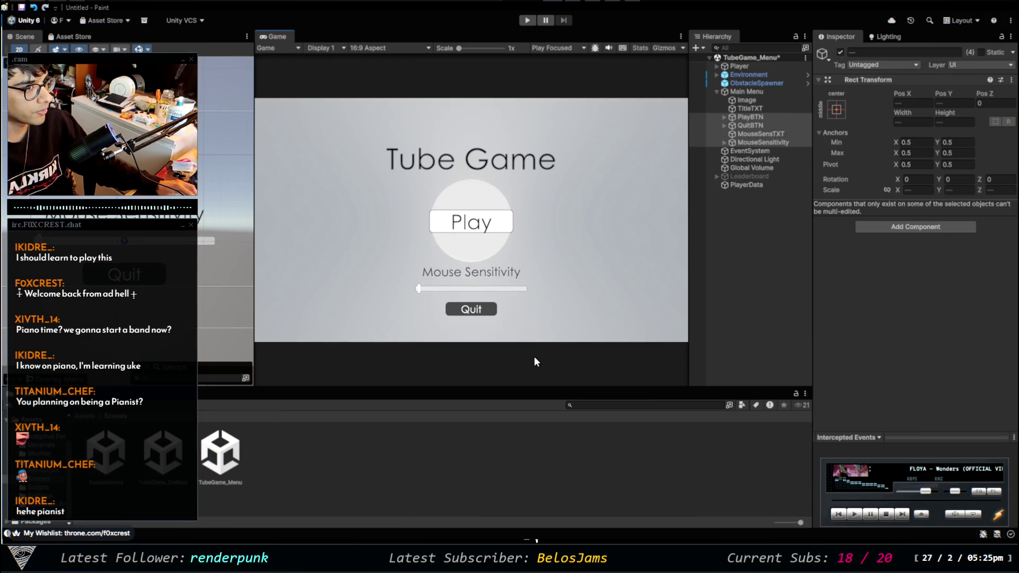